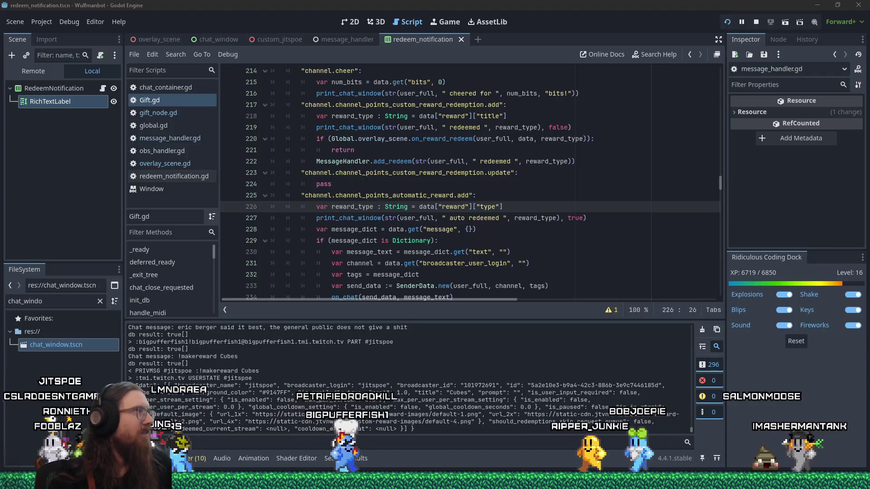
Change the Cubes reward's cost to 256 points in the Twitch dashboard and save it
{"action": "key", "text": "alt+Tab"}
{"action": "key", "text": "alt+Tab"}
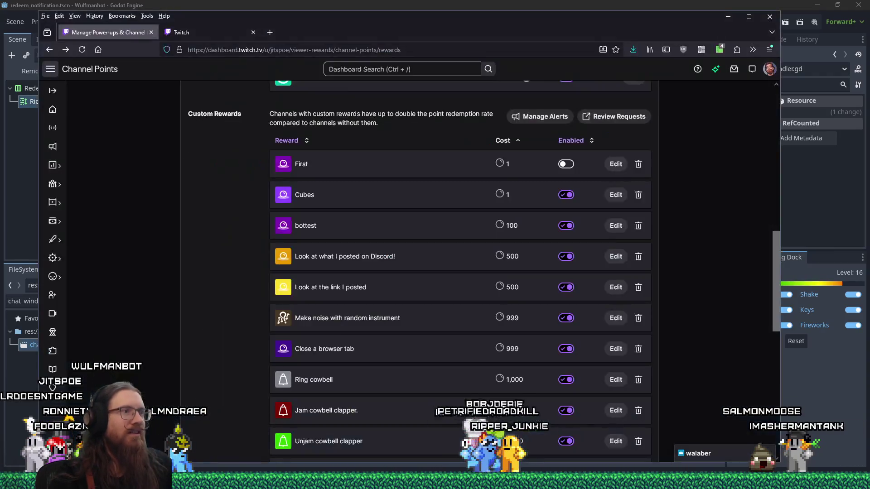
{"action": "left_click", "coordinate": [608, 199]}
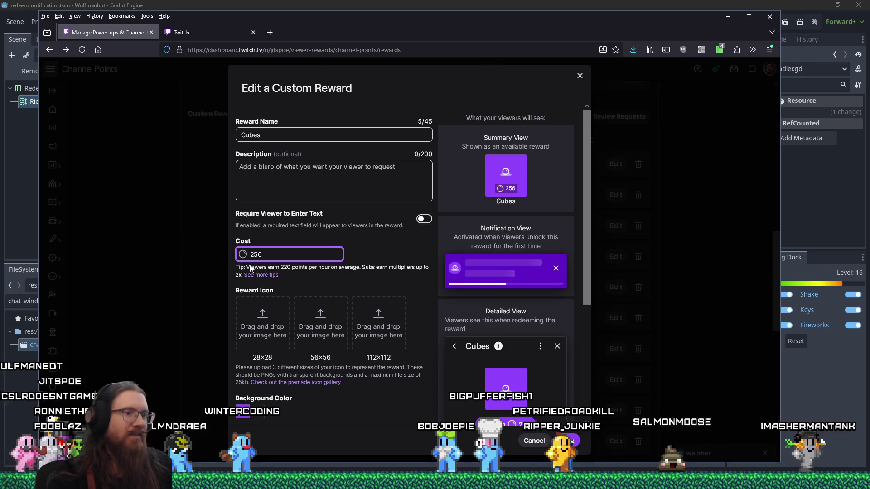
{"action": "left_click", "coordinate": [579, 447]}
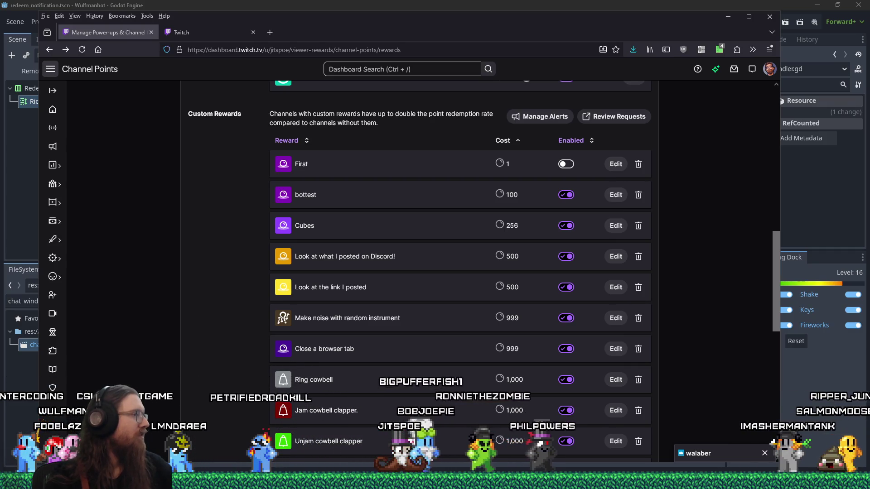
Open the reward request queue and page forward through the queued requests to the newest ones
{"action": "left_click", "coordinate": [199, 32]}
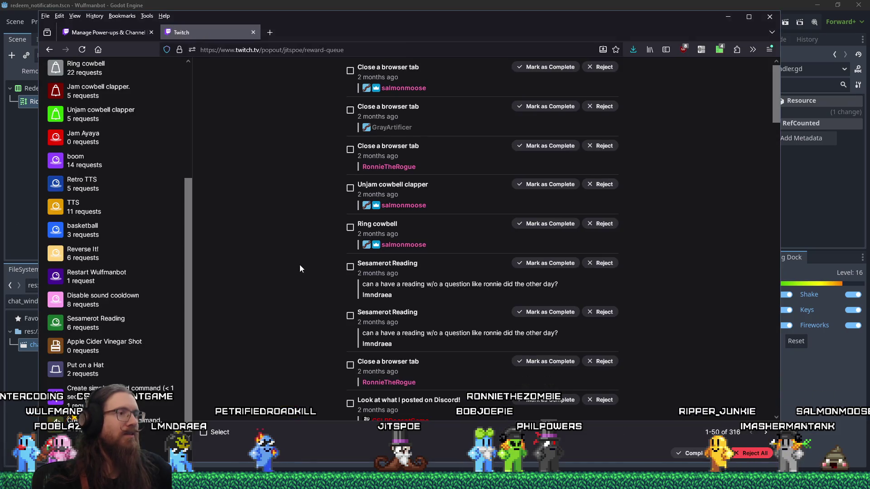
{"action": "scroll", "coordinate": [306, 261], "scroll_direction": "down", "scroll_amount": 10}
{"action": "scroll", "coordinate": [408, 262], "scroll_direction": "down", "scroll_amount": 10}
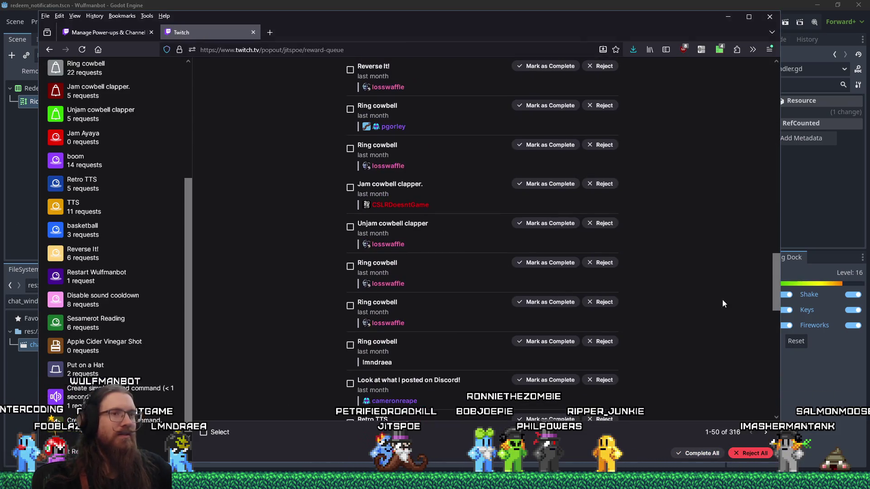
{"action": "left_click_drag", "start_coordinate": [769, 306], "coordinate": [766, 383]}
{"action": "scroll", "coordinate": [765, 383], "scroll_direction": "down", "scroll_amount": 3}
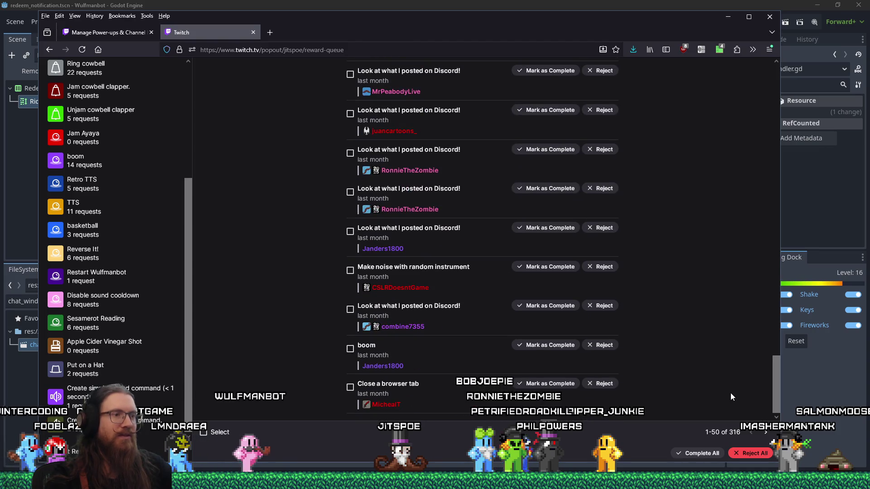
{"action": "left_click", "coordinate": [766, 434]}
{"action": "left_click", "coordinate": [766, 434]}
{"action": "left_click", "coordinate": [765, 435]}
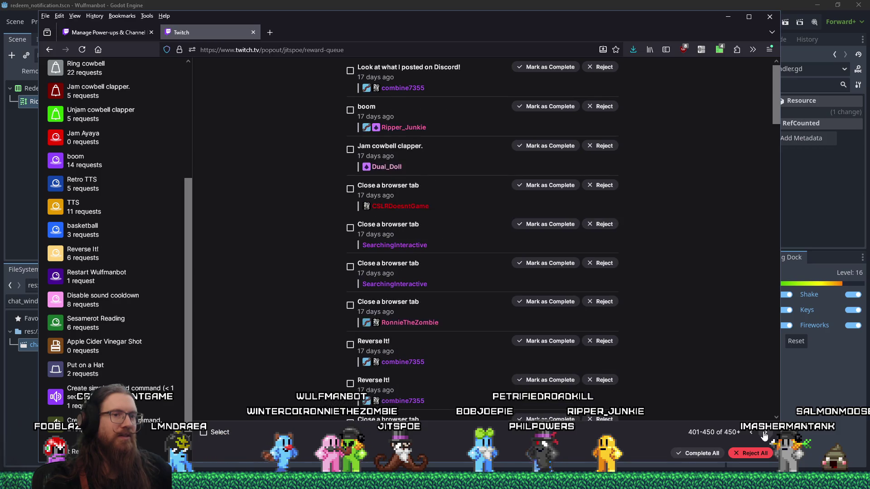
{"action": "left_click", "coordinate": [764, 433]}
{"action": "left_click", "coordinate": [764, 434]}
{"action": "left_click", "coordinate": [765, 433]}
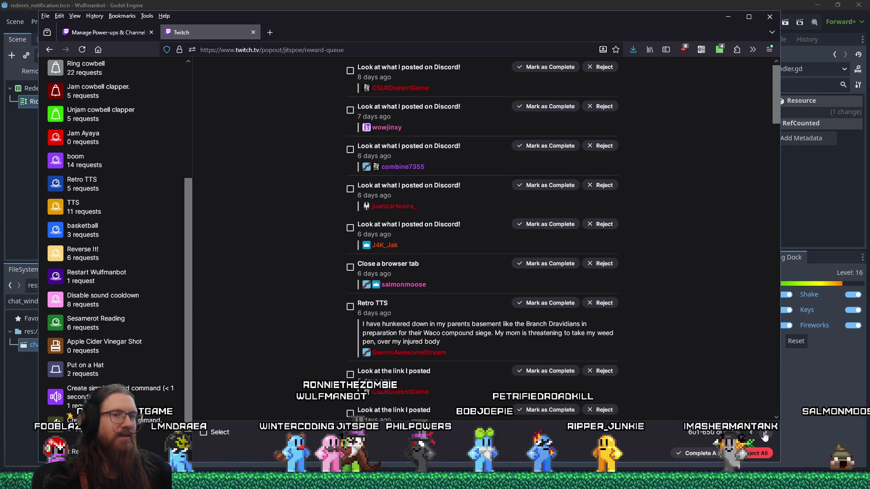
{"action": "left_click", "coordinate": [764, 433]}
{"action": "left_click", "coordinate": [764, 434]}
{"action": "left_click", "coordinate": [764, 433]}
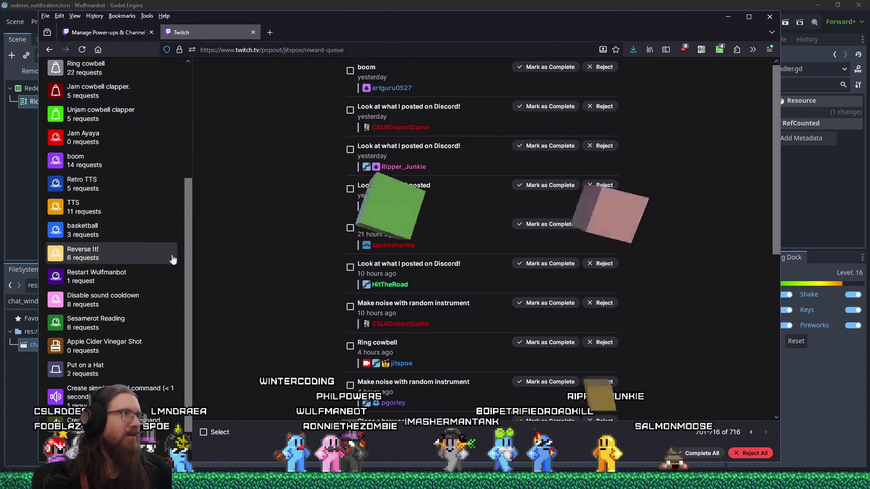
{"action": "scroll", "coordinate": [161, 143], "scroll_direction": "up", "scroll_amount": 3}
{"action": "scroll", "coordinate": [163, 136], "scroll_direction": "up", "scroll_amount": 1}
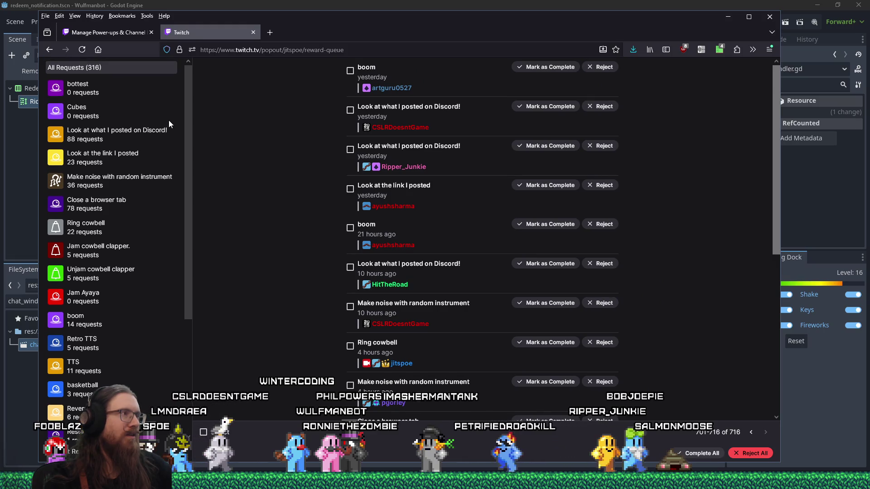
{"action": "scroll", "coordinate": [169, 120], "scroll_direction": "down", "scroll_amount": 3}
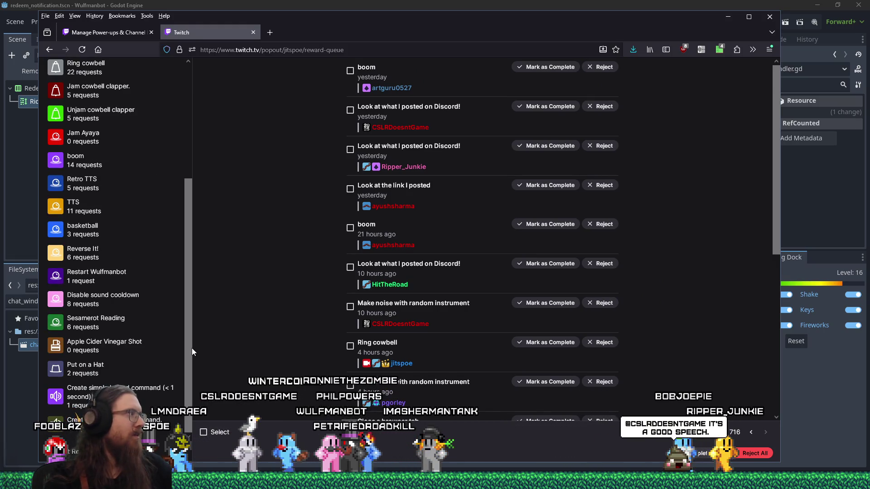
Mark all 716 queued requests complete and return to the Godot editor
{"action": "left_click", "coordinate": [706, 453]}
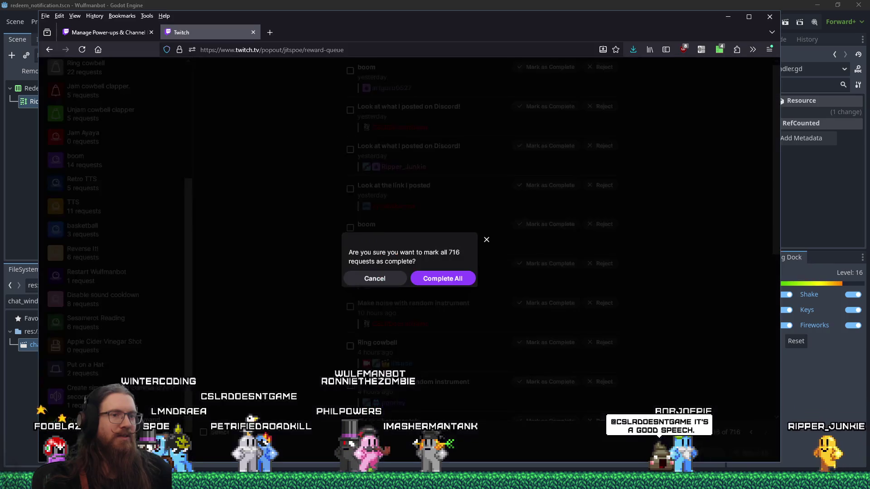
{"action": "left_click", "coordinate": [442, 280]}
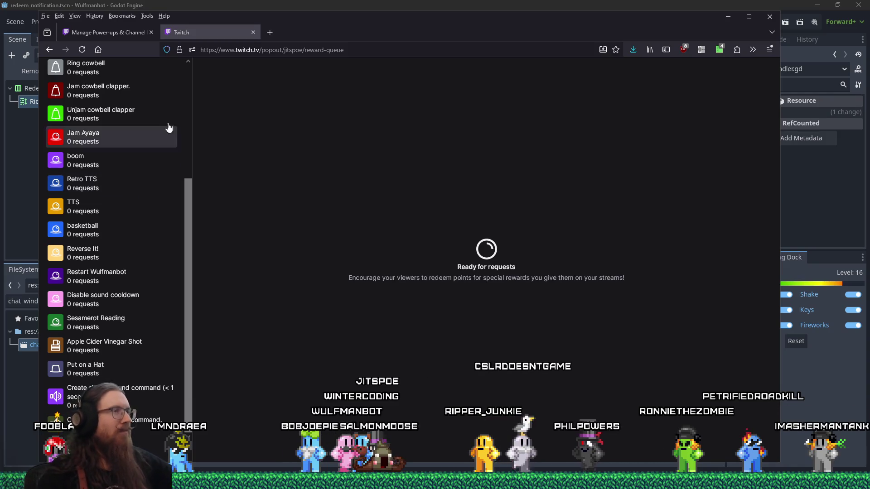
{"action": "left_click", "coordinate": [367, 3]}
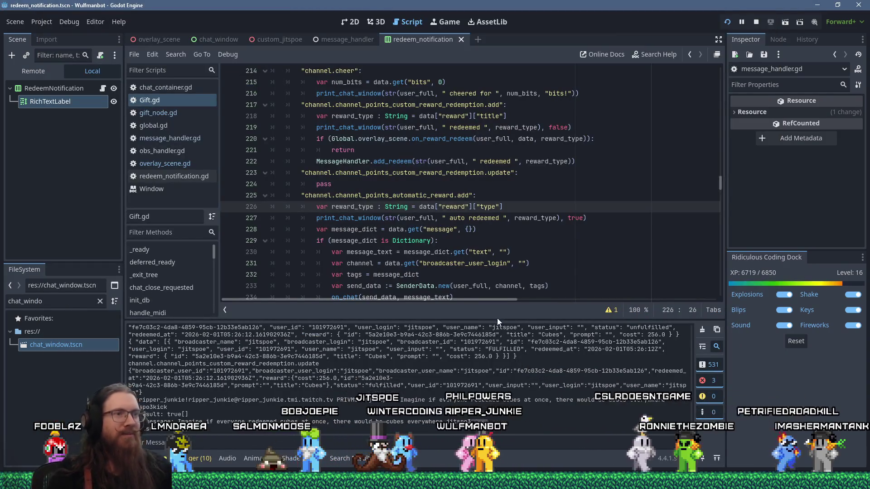
Search all project files for 'cubes' and open the match in overlay_scene.gd
{"action": "scroll", "coordinate": [489, 253], "scroll_direction": "down", "scroll_amount": 4}
{"action": "scroll", "coordinate": [489, 254], "scroll_direction": "up", "scroll_amount": 3}
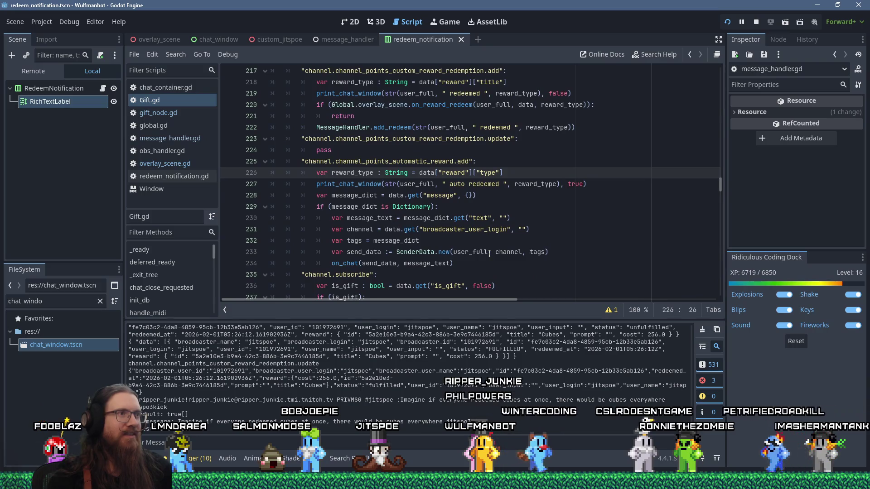
{"action": "left_click", "coordinate": [175, 54]}
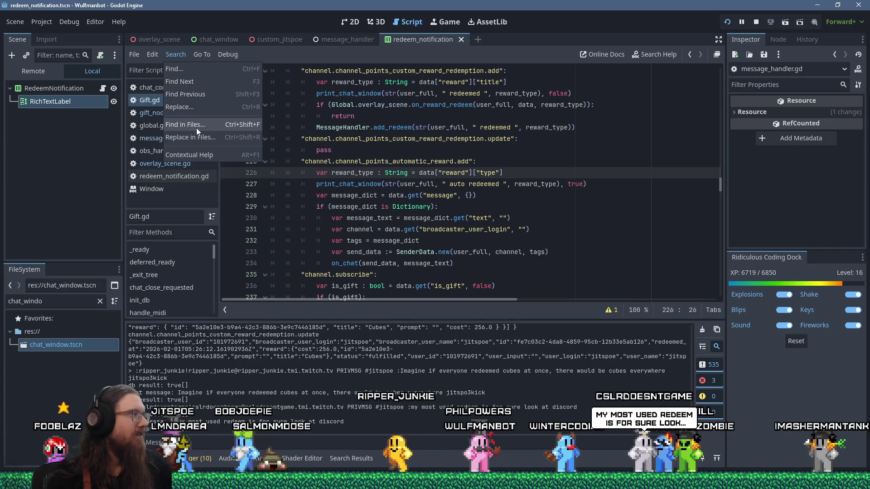
{"action": "left_click", "coordinate": [197, 128]}
{"action": "type", "text": "\"cubes\""}
{"action": "key", "text": "Return"}
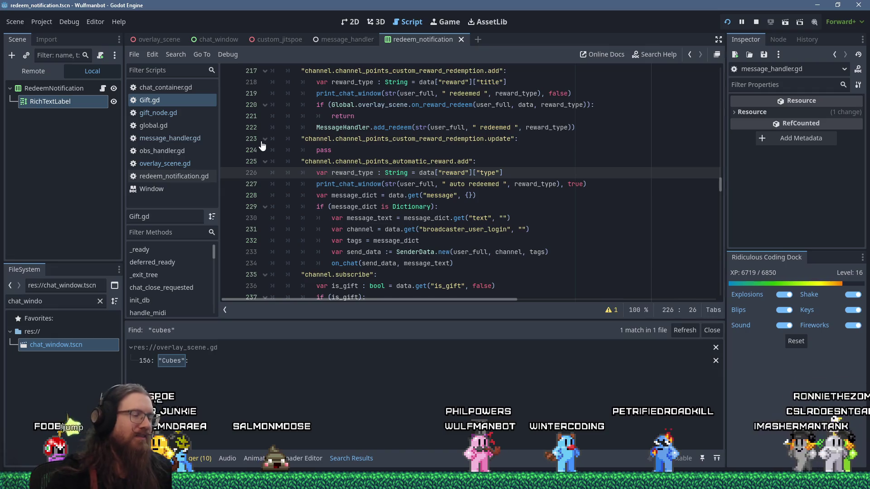
{"action": "left_click", "coordinate": [195, 360]}
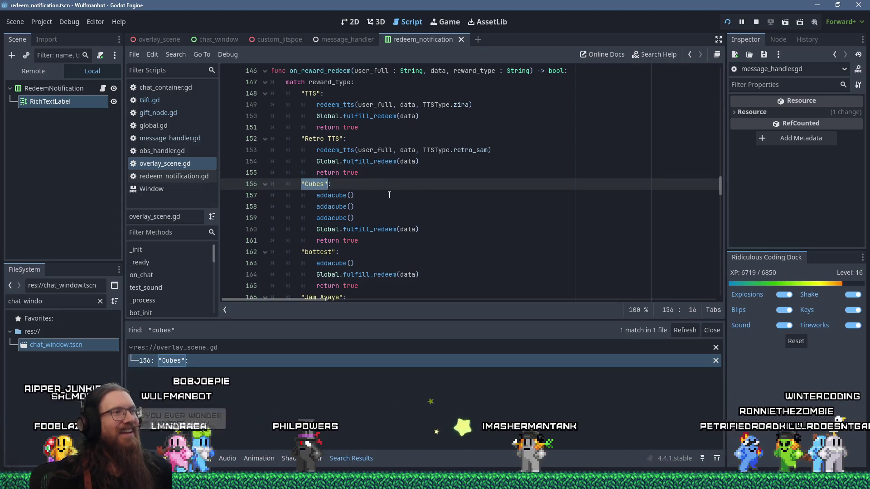
Jump from the Cubes handler's fulfill_redeem call to its definition in global.gd
{"action": "left_click", "coordinate": [390, 195]}
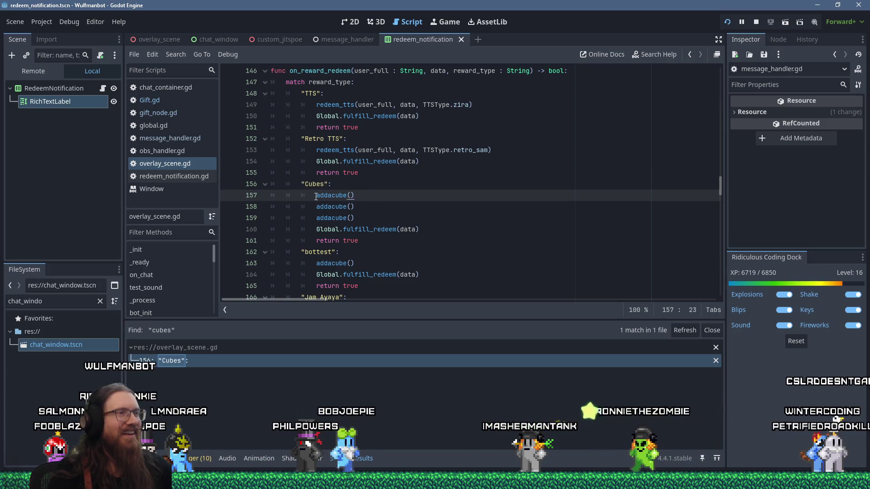
{"action": "left_click", "coordinate": [358, 229]}
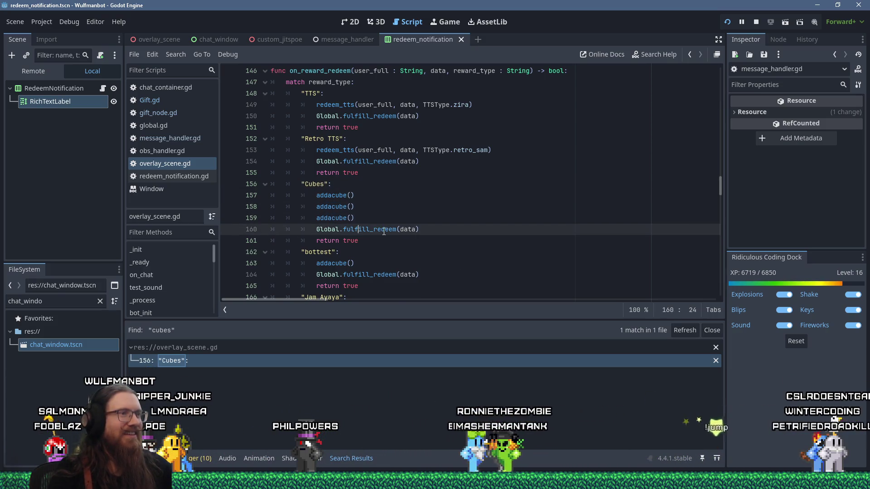
{"action": "left_click", "coordinate": [383, 230], "text": "ctrl"}
{"action": "scroll", "coordinate": [393, 232], "scroll_direction": "down", "scroll_amount": 1}
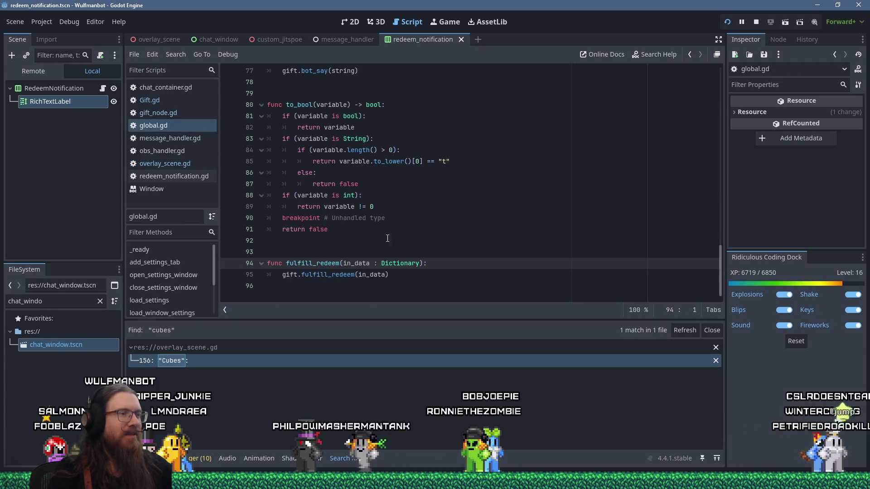
{"action": "double_click", "coordinate": [318, 274]}
Search the project for the fulfill function and open fulfill_redeem in Gift.gd
{"action": "left_click", "coordinate": [175, 54]}
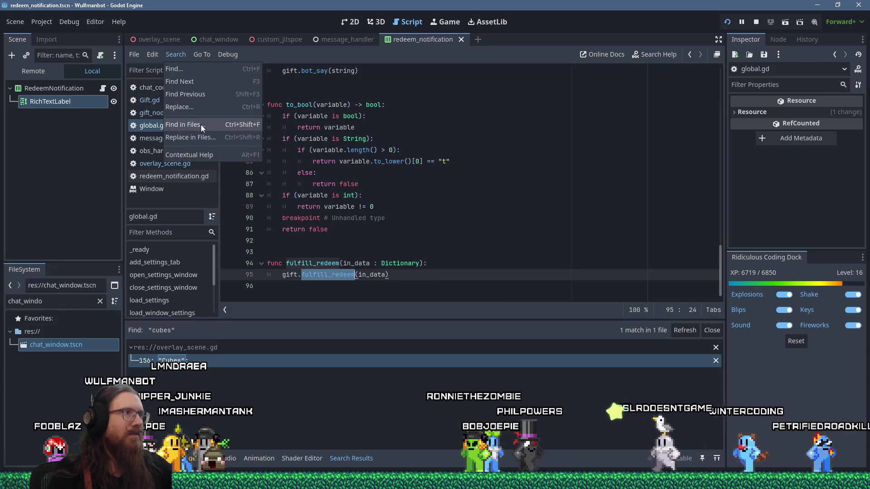
{"action": "left_click", "coordinate": [201, 125]}
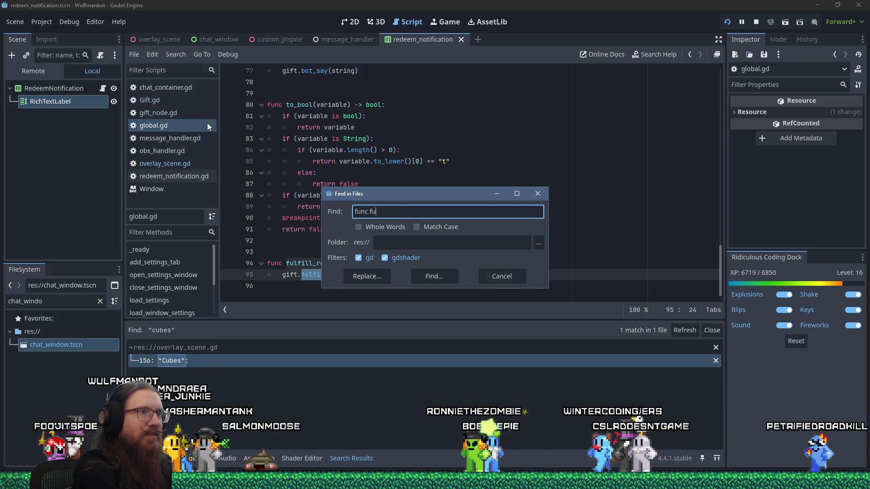
{"action": "type", "text": "lfi"}
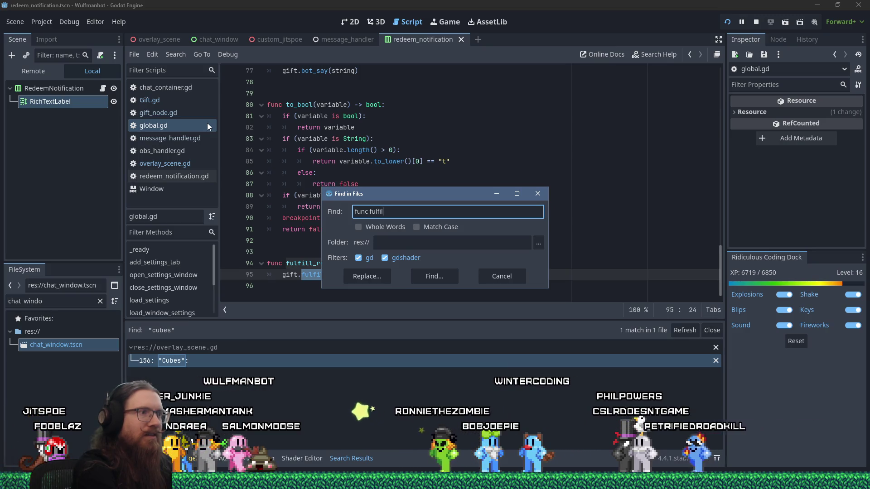
{"action": "type", "text": "l"}
{"action": "key", "text": "Return"}
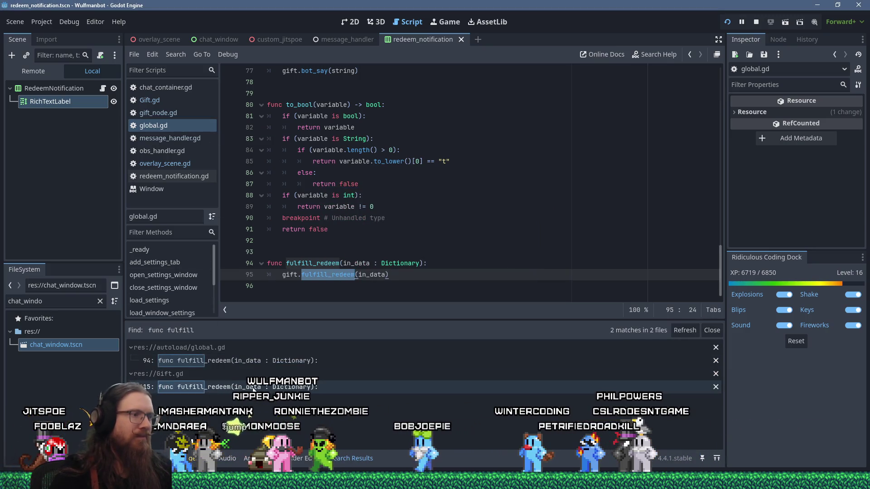
{"action": "left_click", "coordinate": [254, 388]}
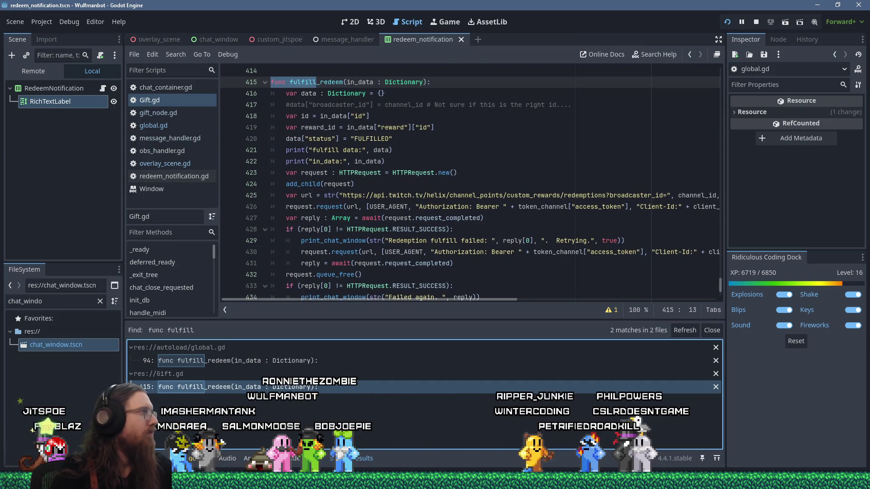
Comment out the response-printing line in Gift.gd's fulfill_redeem and switch toward the Twitch window
{"action": "scroll", "coordinate": [327, 247], "scroll_direction": "down", "scroll_amount": 3}
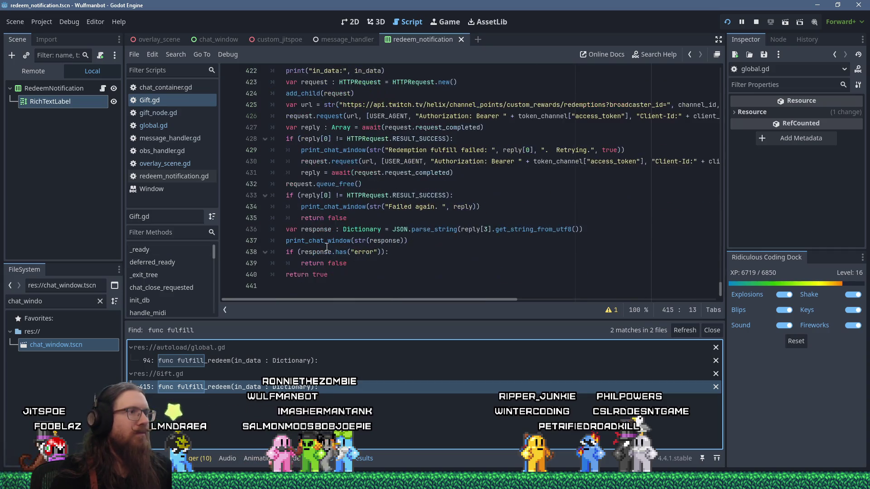
{"action": "left_click", "coordinate": [287, 240]}
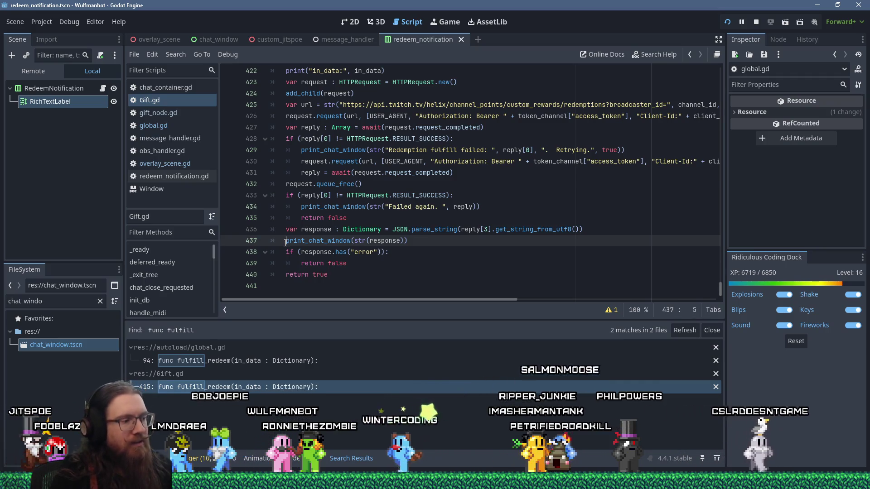
{"action": "type", "text": "#"}
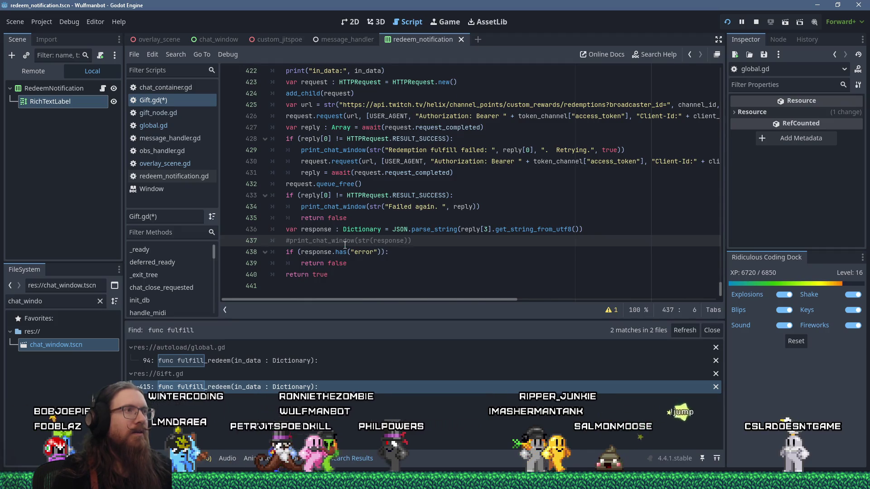
{"action": "scroll", "coordinate": [345, 245], "scroll_direction": "up", "scroll_amount": 3}
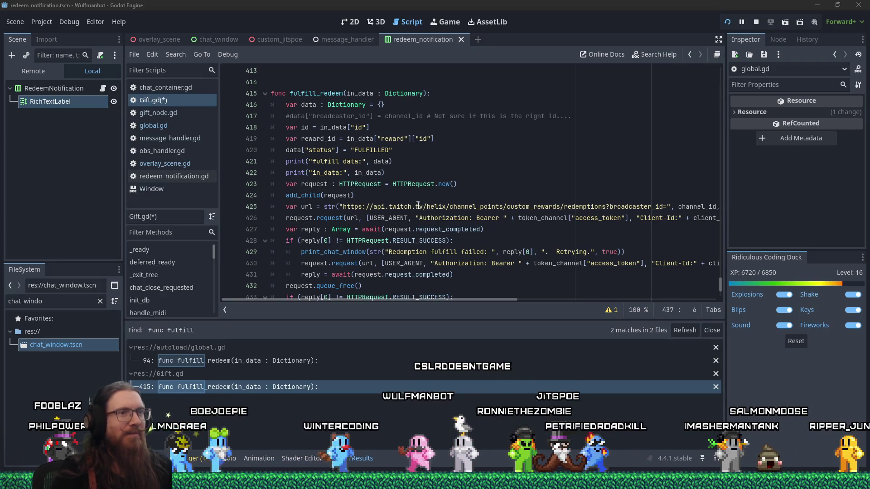
{"action": "key", "text": "alt+Tab"}
{"action": "key", "text": "Tab"}
{"action": "key", "text": "Tab"}
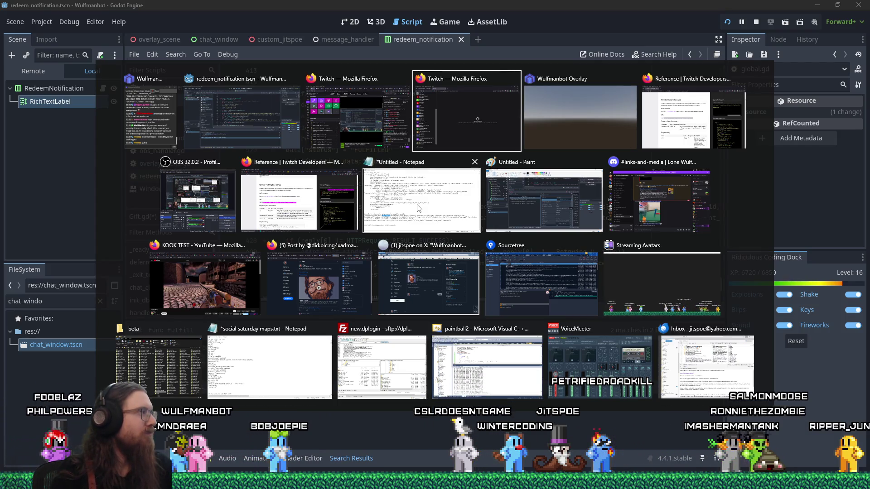
Compare the Channel Points custom rewards list with the empty request queue, then return to Godot
{"action": "key", "text": "alt"}
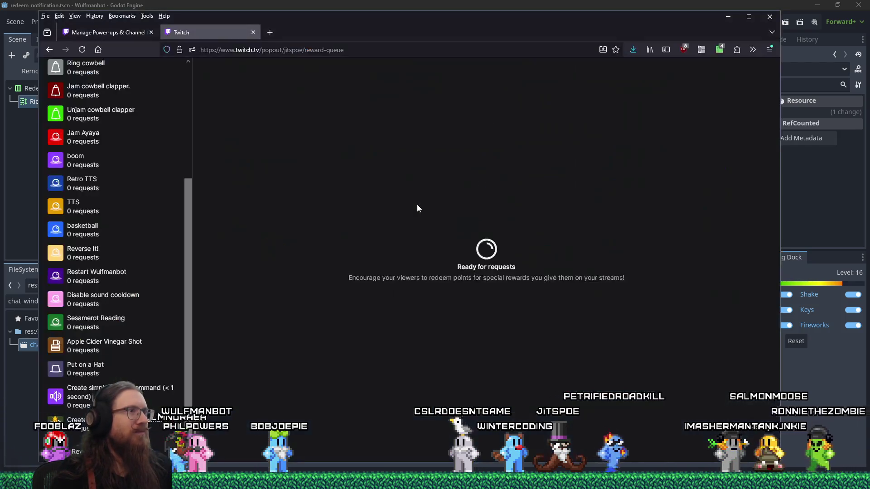
{"action": "left_click", "coordinate": [189, 143]}
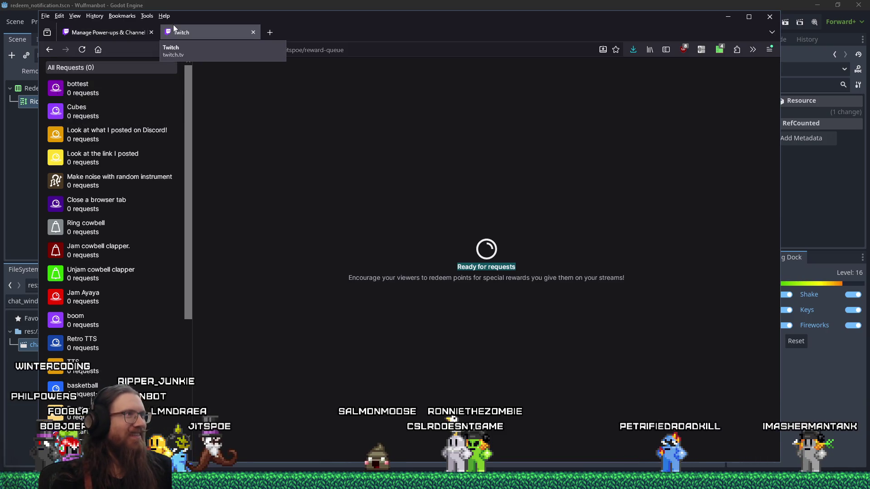
{"action": "left_click", "coordinate": [129, 34]}
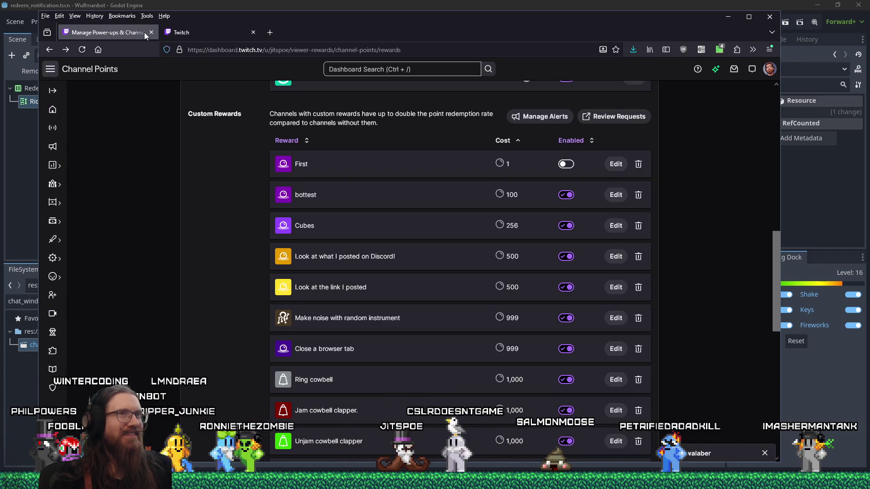
{"action": "left_click", "coordinate": [190, 26]}
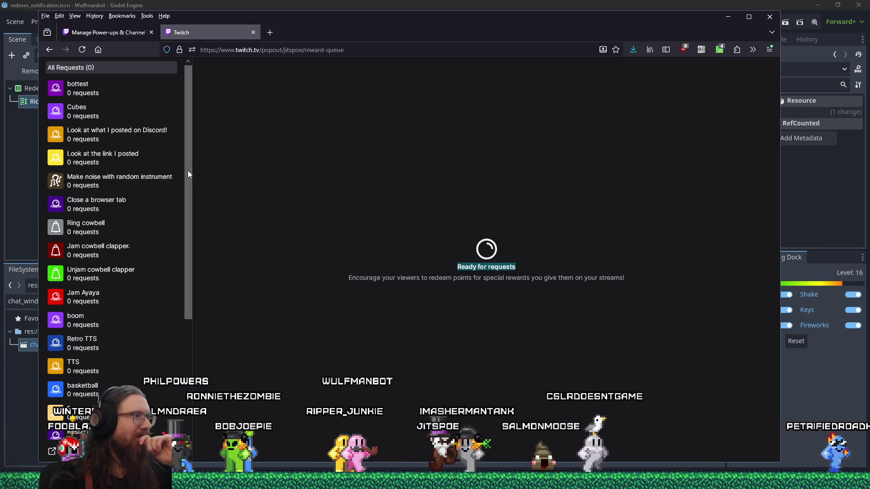
{"action": "scroll", "coordinate": [188, 175], "scroll_direction": "down", "scroll_amount": 1}
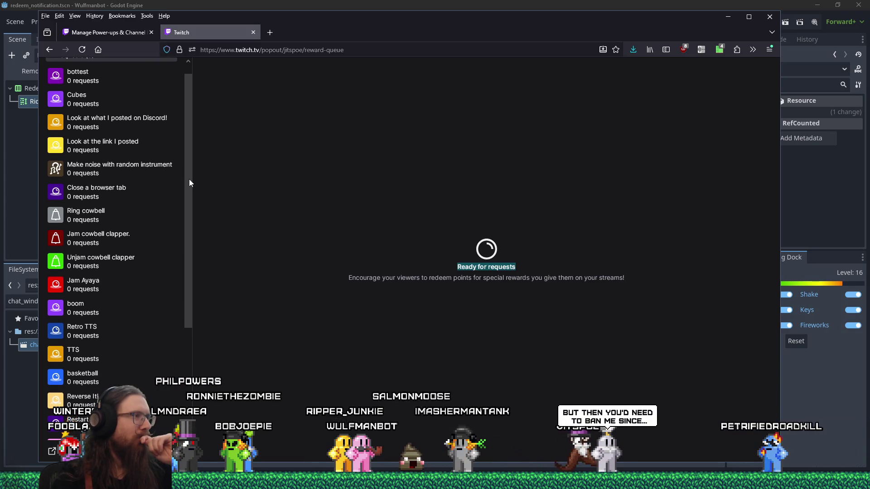
{"action": "scroll", "coordinate": [190, 179], "scroll_direction": "up", "scroll_amount": 1}
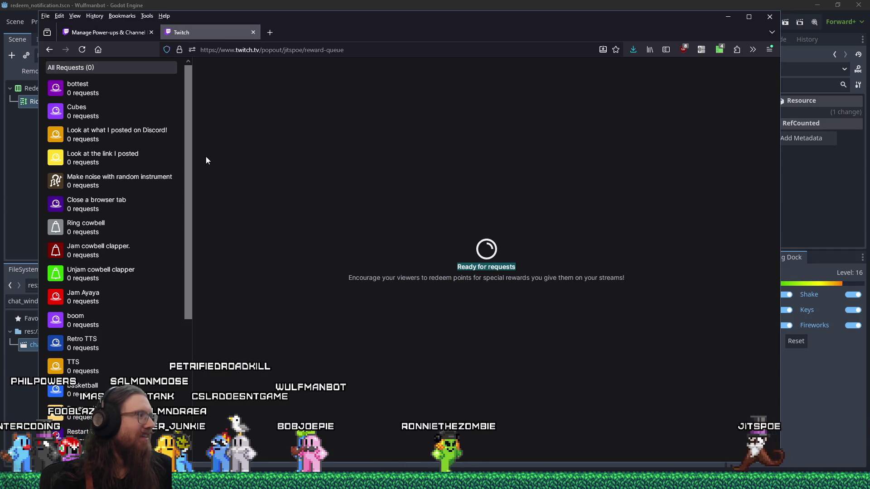
{"action": "left_click", "coordinate": [283, 4]}
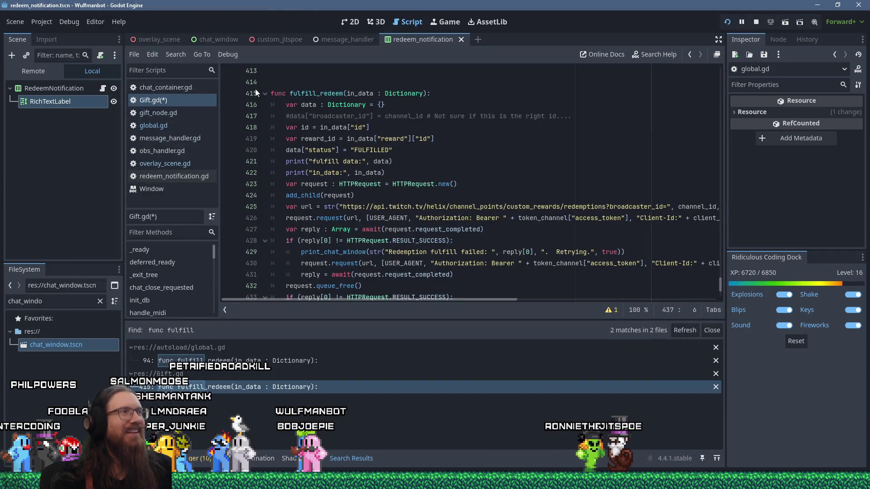
Search the project for '!make' and open the !makereward line in message_handler.gd
{"action": "left_click", "coordinate": [174, 55]}
{"action": "left_click", "coordinate": [196, 118]}
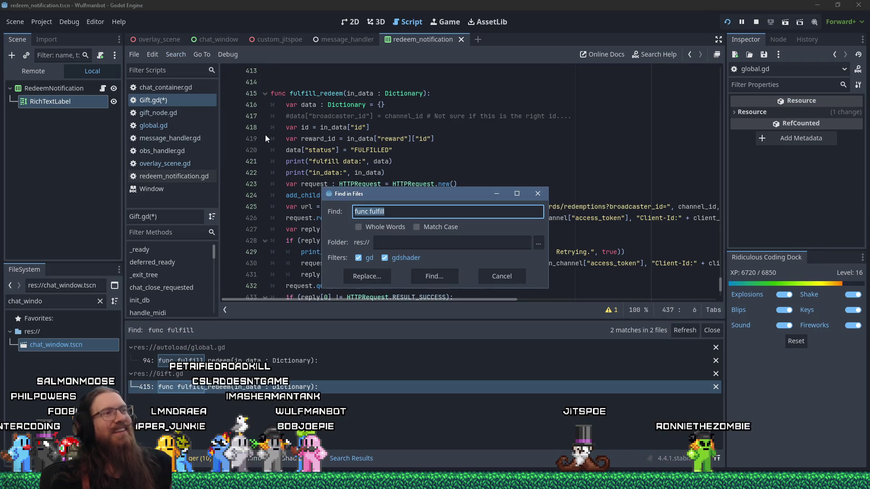
{"action": "type", "text": "!make"}
{"action": "key", "text": "Return"}
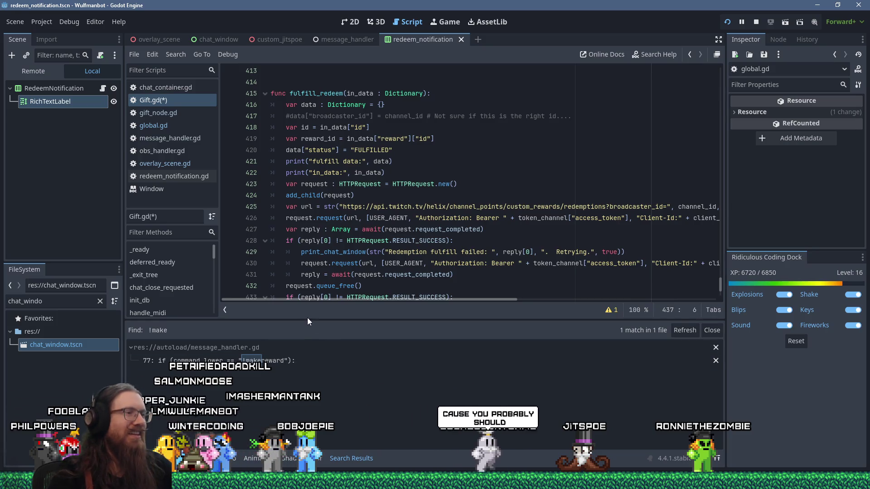
{"action": "left_click", "coordinate": [285, 360]}
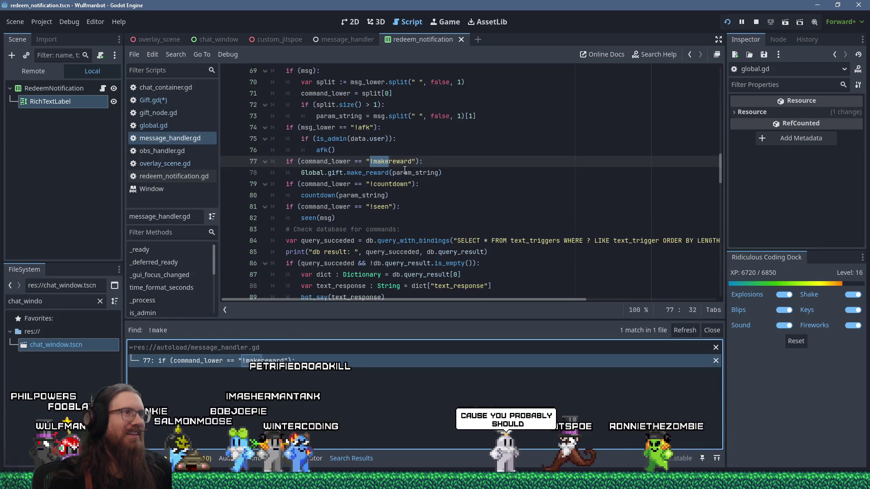
Comment out the !makereward check and make_reward call on lines 77–78
{"action": "scroll", "coordinate": [390, 168], "scroll_direction": "down", "scroll_amount": 3}
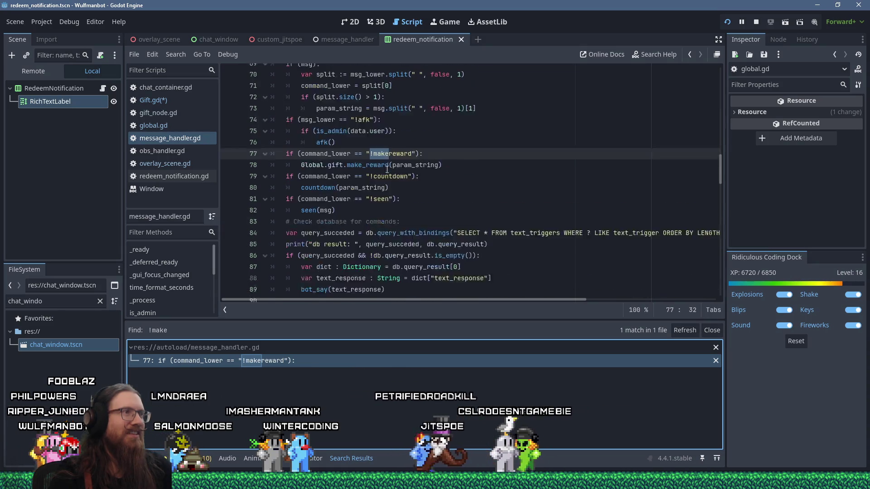
{"action": "scroll", "coordinate": [387, 169], "scroll_direction": "up", "scroll_amount": 1}
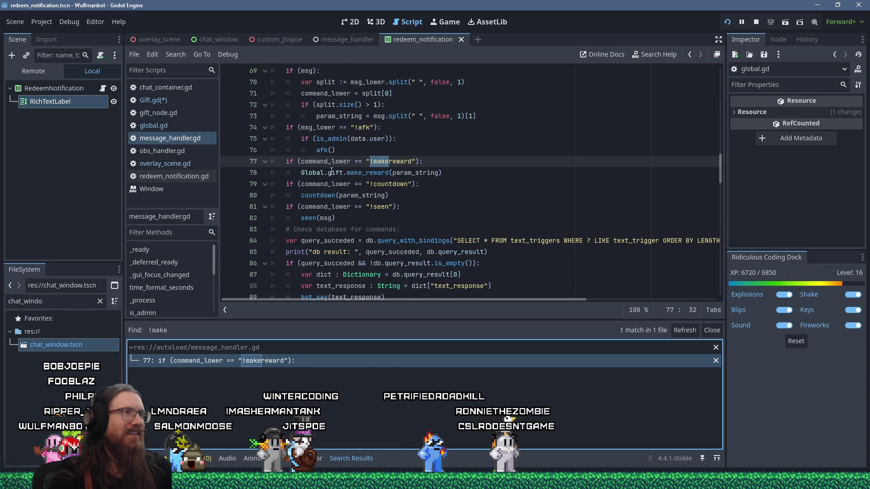
{"action": "left_click", "coordinate": [287, 170]}
{"action": "type", "text": "#"}
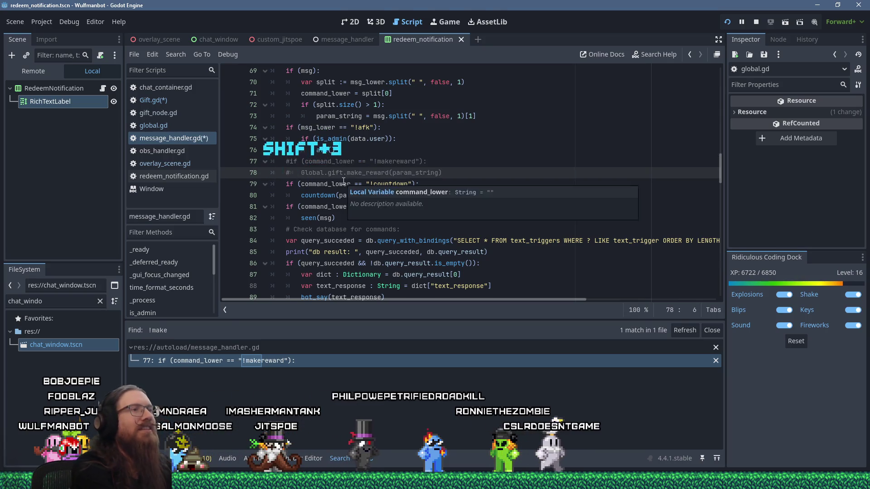
Uncomment the handler, nest make_reward under 'if (is_admin(data.user)):', and save the scripts
{"action": "key", "text": "ctrl+z"}
{"action": "key", "text": "ctrl+z"}
{"action": "key", "text": "Return"}
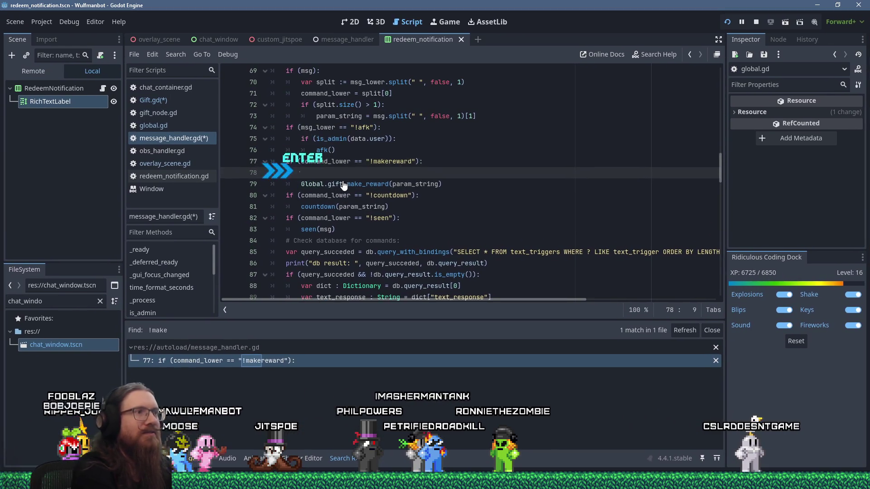
{"action": "type", "text": "if (is_ad"}
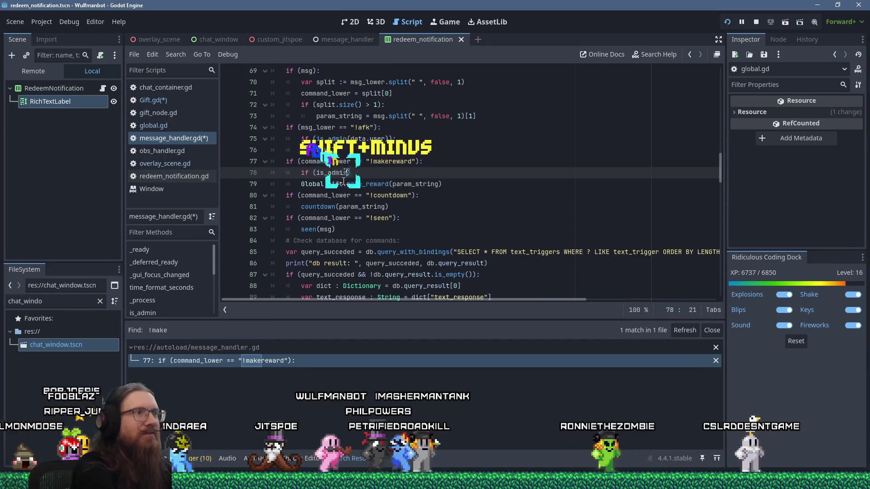
{"action": "type", "text": "min(data.user)):"}
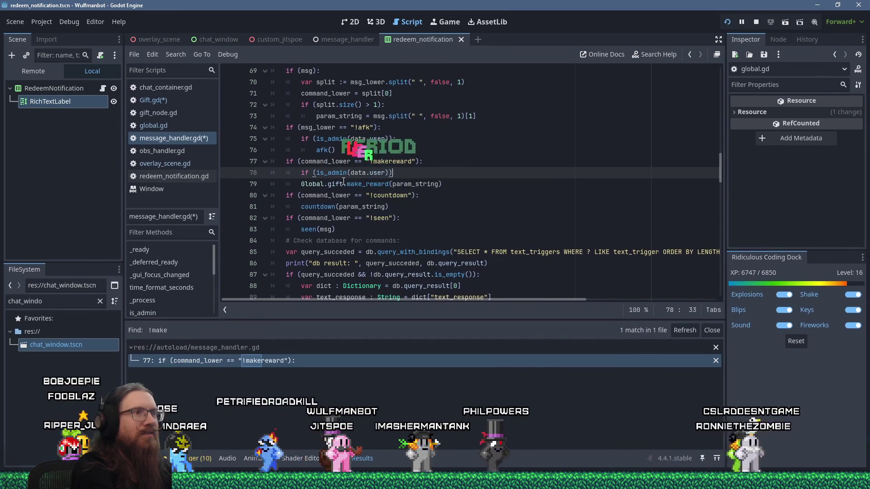
{"action": "key", "text": "Down"}
{"action": "key", "text": "Home"}
{"action": "key", "text": "Tab"}
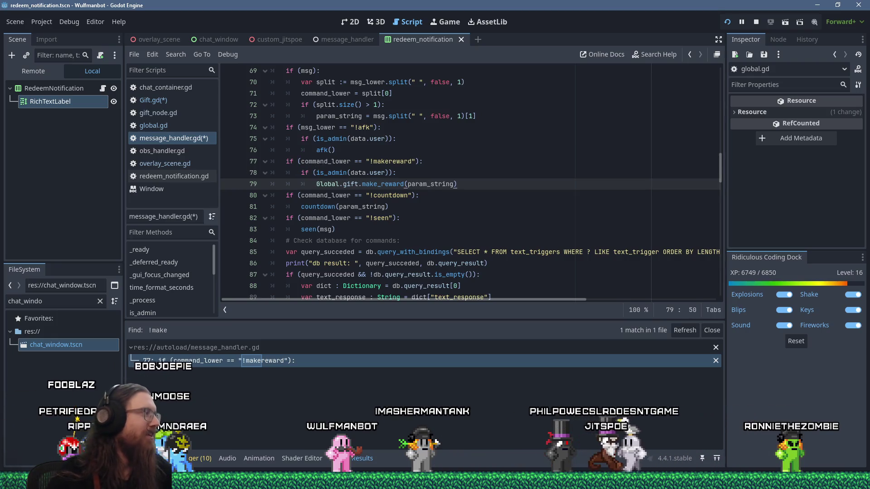
{"action": "left_click", "coordinate": [508, 236]}
{"action": "key", "text": "ctrl+s"}
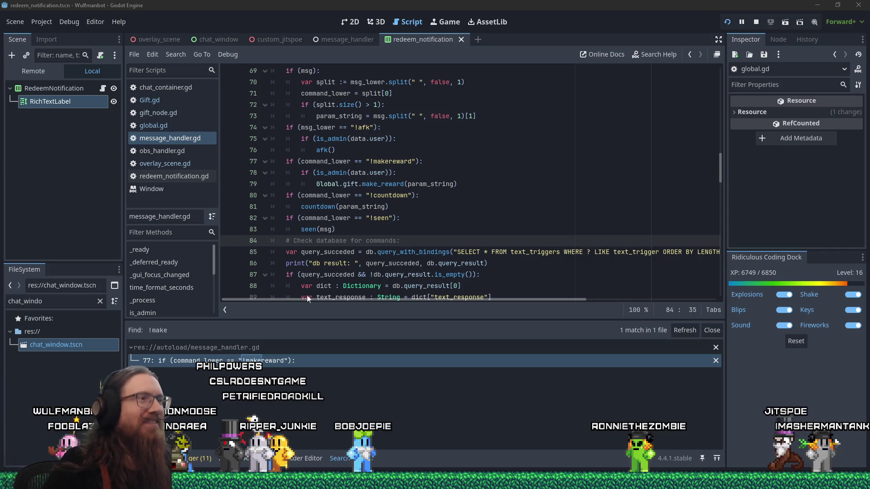
{"action": "left_click", "coordinate": [516, 187]}
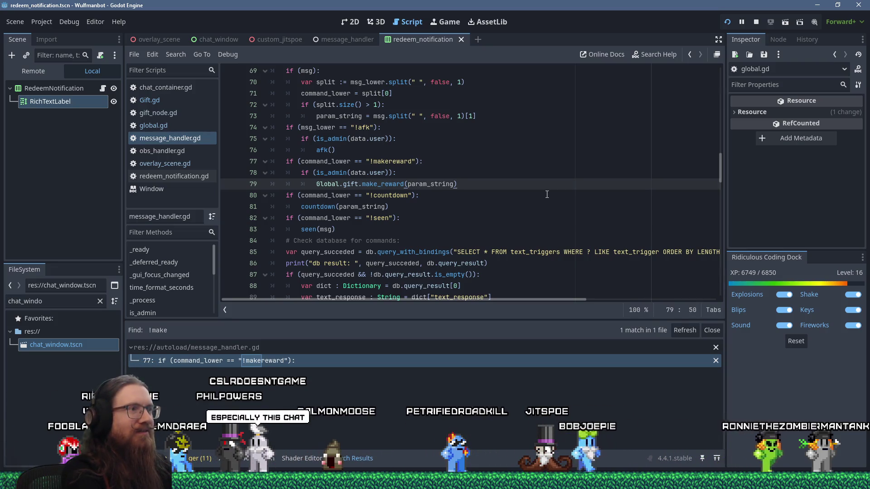
{"action": "key", "text": "Return"}
Add an else branch replying bot_say("You can't do that. 😉") to non-admins and save message_handler.gd
{"action": "key", "text": "BackSpace"}
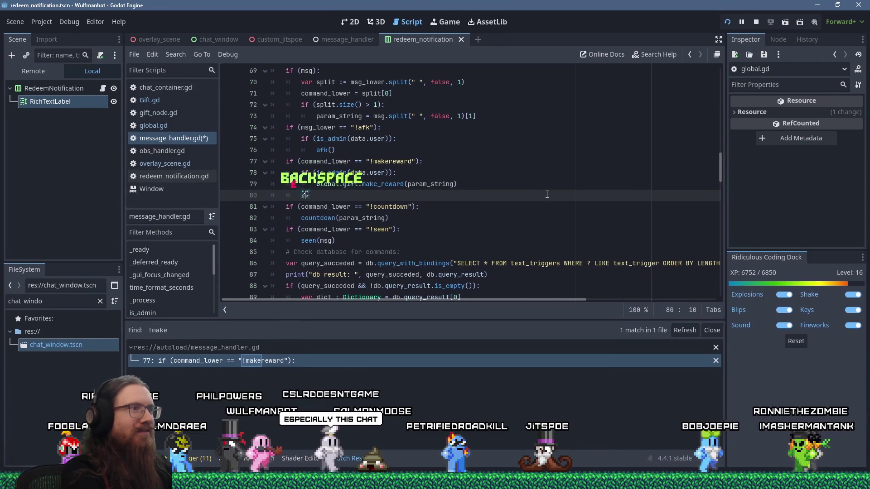
{"action": "type", "text": "else:"}
{"action": "key", "text": "Return"}
{"action": "type", "text": "print_chat_window("}
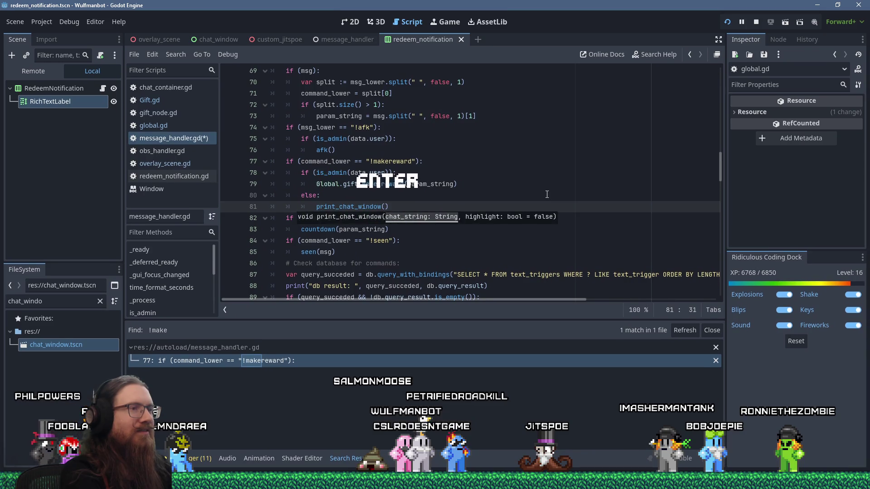
{"action": "type", "text": "\"\""}
{"action": "key", "text": "End"}
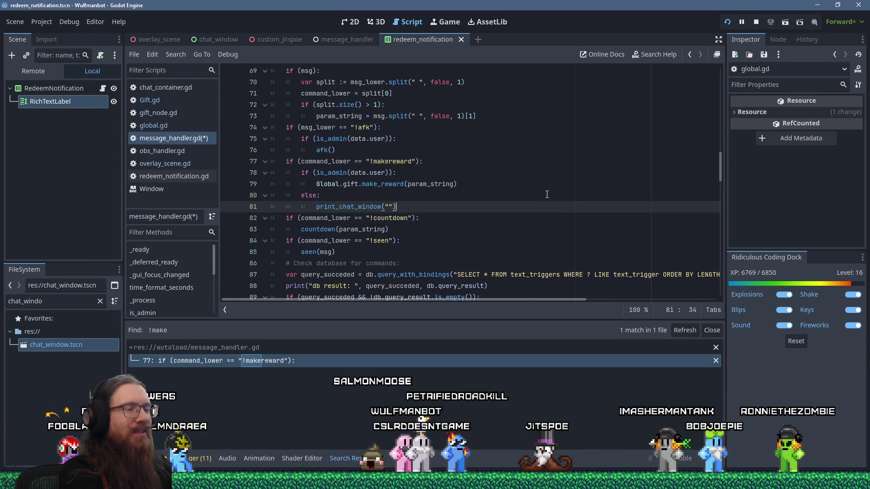
{"action": "key", "text": "Delete"}
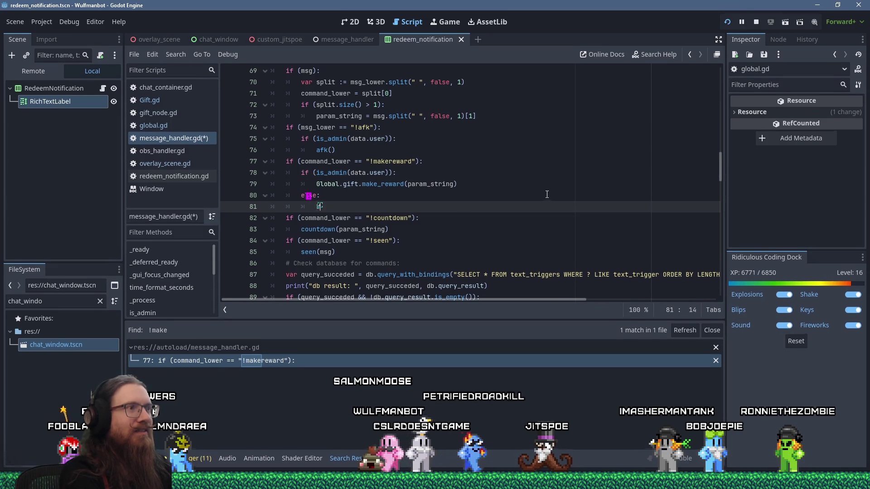
{"action": "type", "text": "ot_say(\"You can't do that. 😠"}
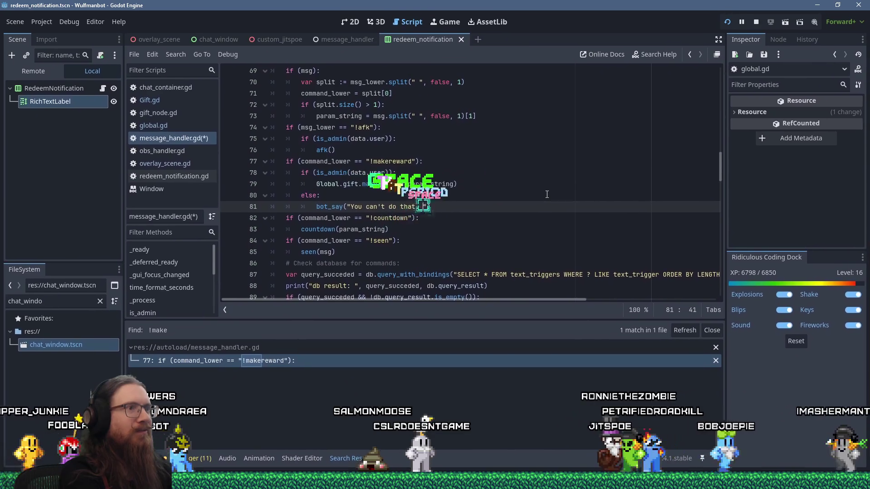
{"action": "key", "text": "super+period"}
{"action": "key", "text": "Return"}
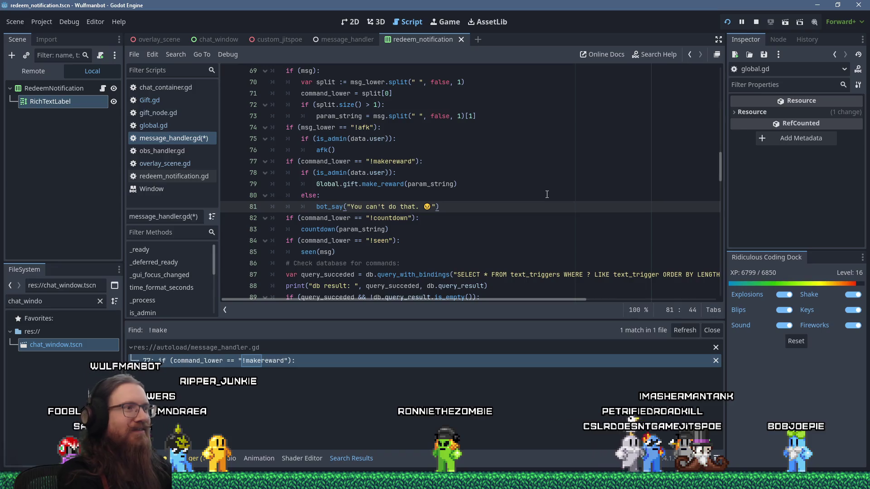
{"action": "key", "text": "ctrl+s"}
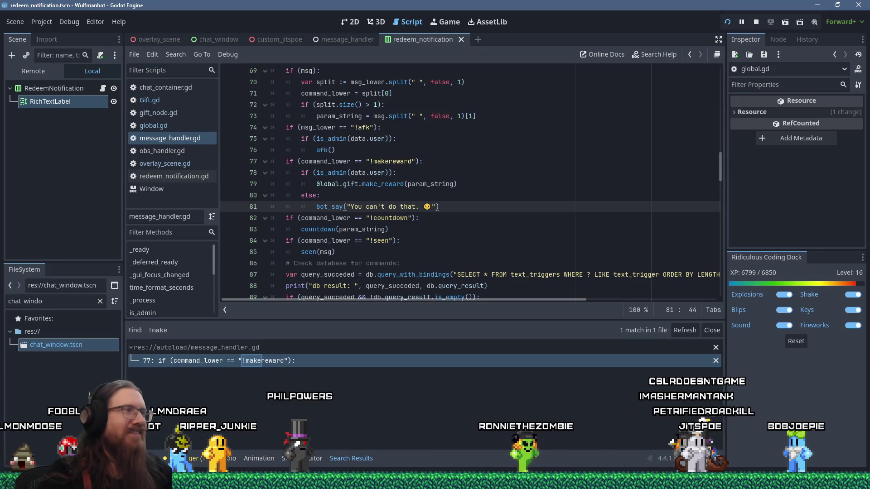
{"action": "key", "text": "alt+Tab"}
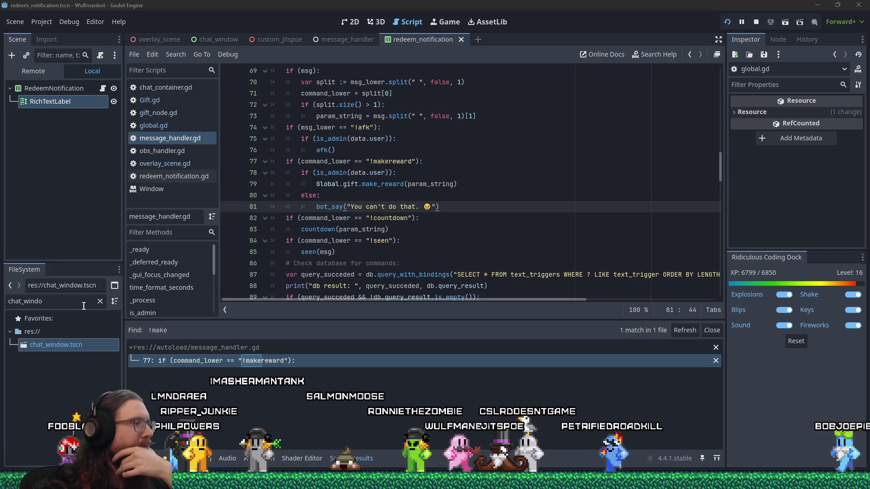
Let the debugger halt at message_handler.gd line 158 in countdown with the out-of-bounds index error
{"action": "mouse_move", "coordinate": [71, 484]}
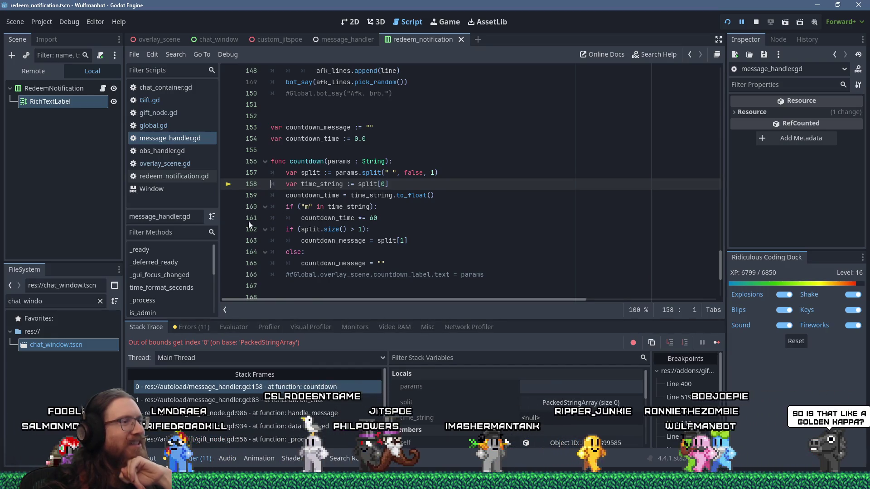
From the on_chat frame, nest countdown(param_string) under an 'if (is_admin(data.user)):' check
{"action": "left_click", "coordinate": [320, 400]}
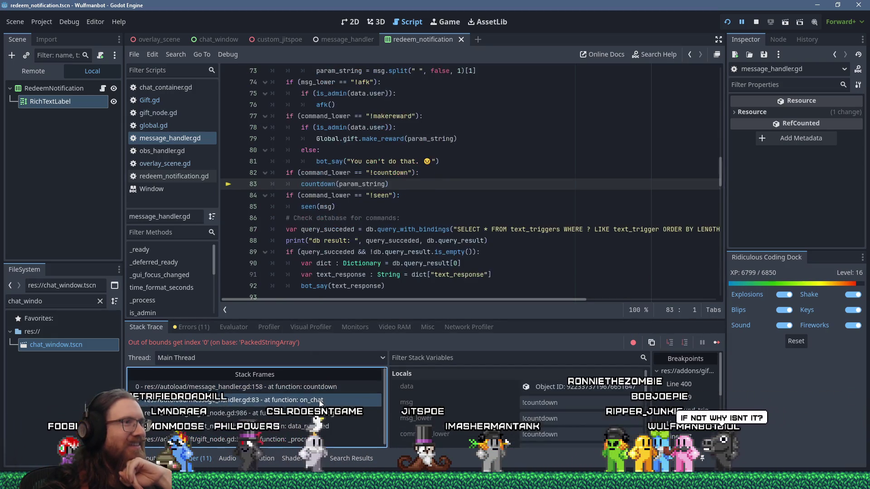
{"action": "left_click", "coordinate": [486, 177]}
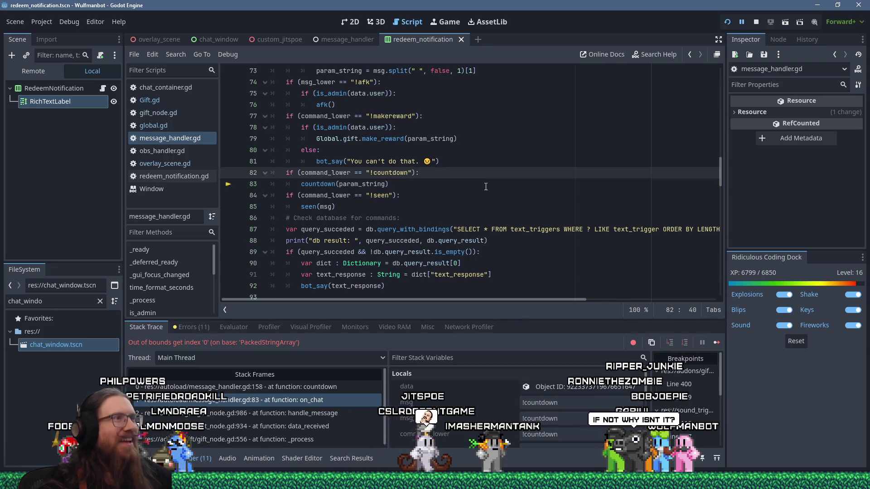
{"action": "key", "text": "Return"}
{"action": "type", "text": "if (is_admin(data."}
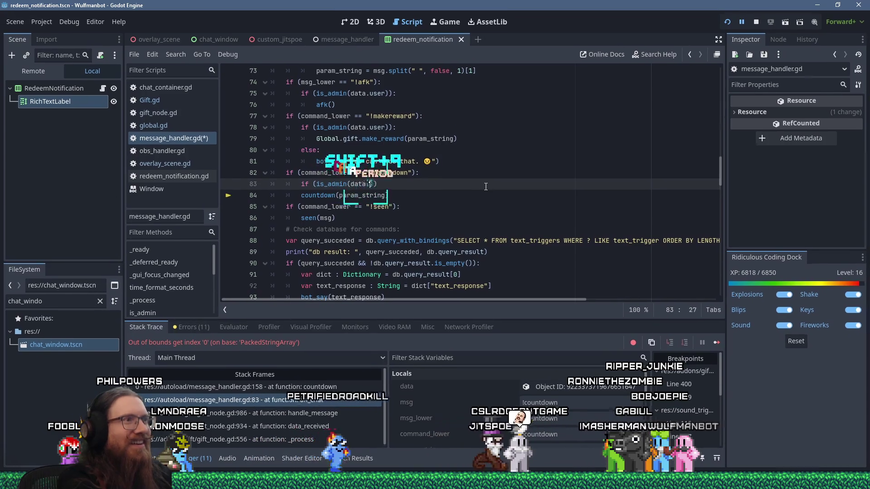
{"action": "type", "text": "user)):"}
{"action": "key", "text": "BackSpace"}
{"action": "type", "text": ":"}
{"action": "key", "text": "Down"}
{"action": "key", "text": "Home"}
{"action": "key", "text": "Tab"}
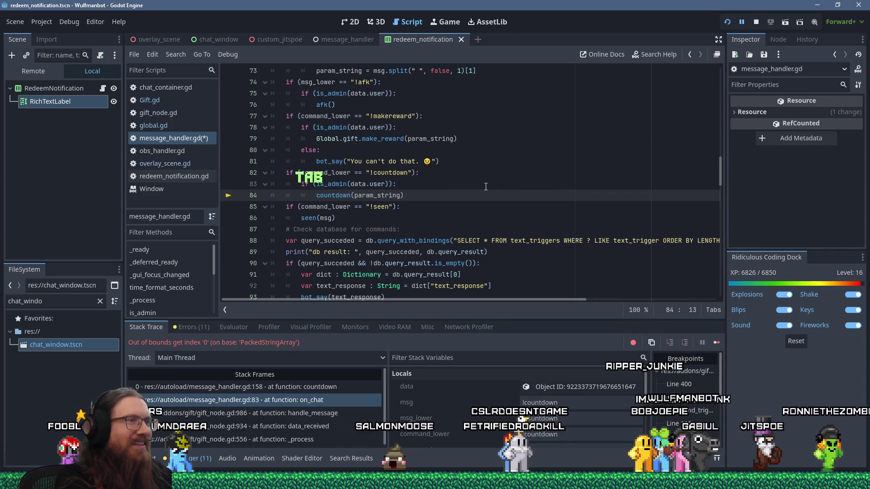
Remove the extra blank line after the countdown call and save message_handler.gd
{"action": "key", "text": "End"}
{"action": "key", "text": "Return"}
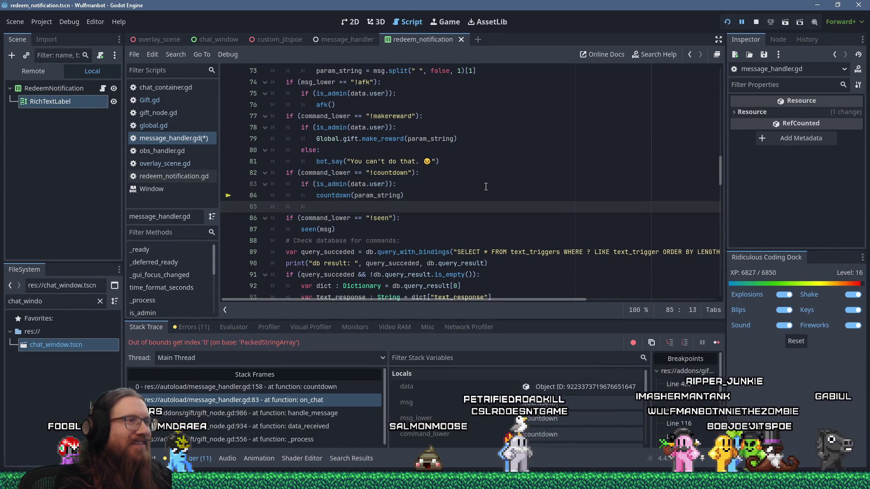
{"action": "key", "text": "shift+Up"}
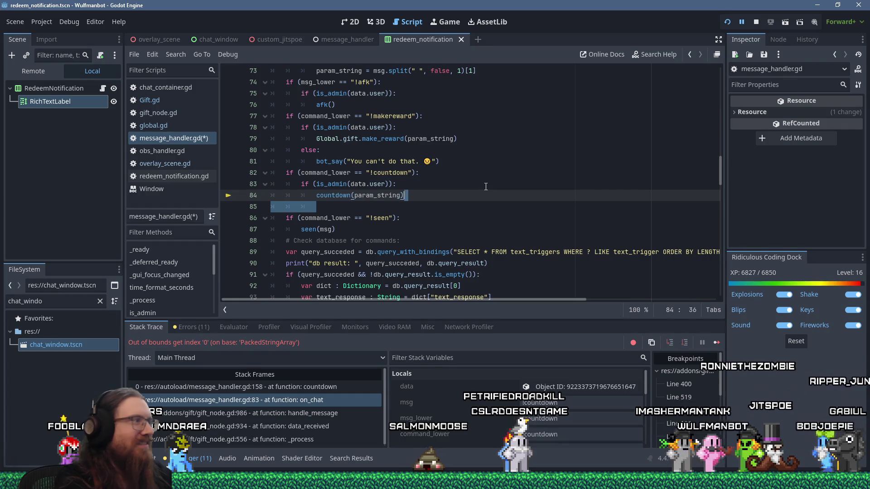
{"action": "key", "text": "Delete"}
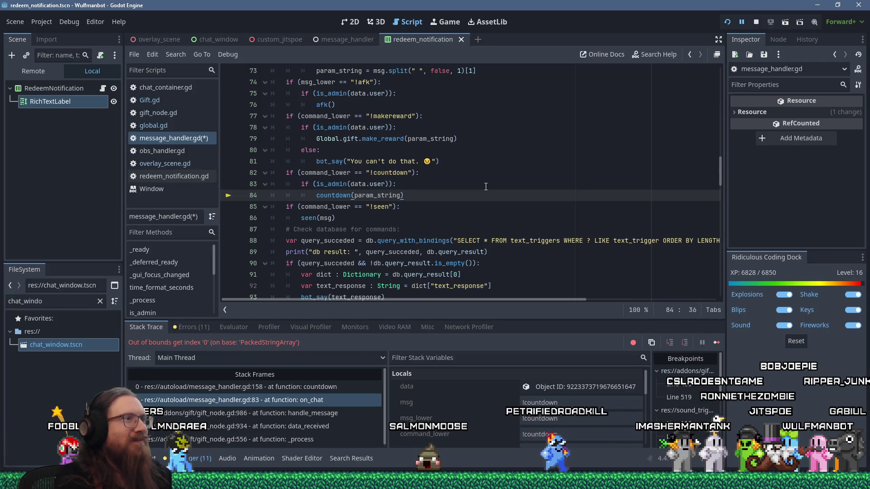
{"action": "key", "text": "ctrl+s"}
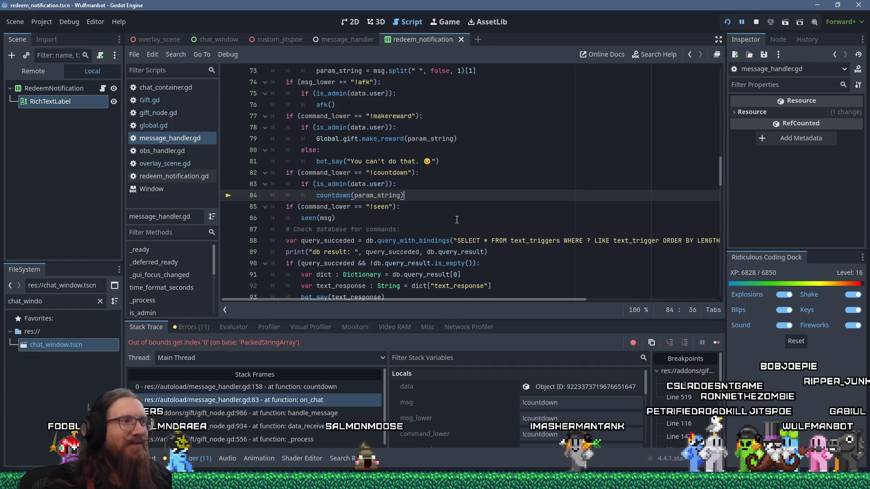
Resume the paused bot from the debugger
{"action": "scroll", "coordinate": [457, 218], "scroll_direction": "up", "scroll_amount": 1}
{"action": "scroll", "coordinate": [457, 218], "scroll_direction": "up", "scroll_amount": 3}
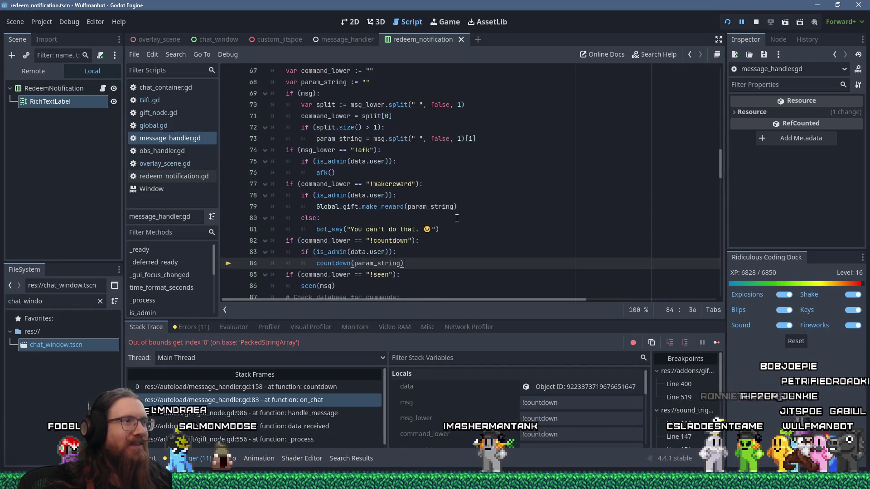
{"action": "scroll", "coordinate": [456, 218], "scroll_direction": "down", "scroll_amount": 4}
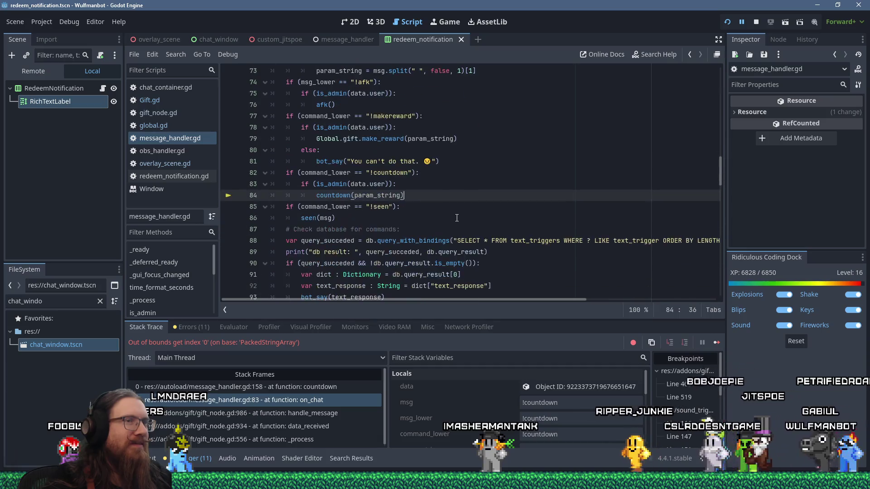
{"action": "left_click", "coordinate": [716, 343]}
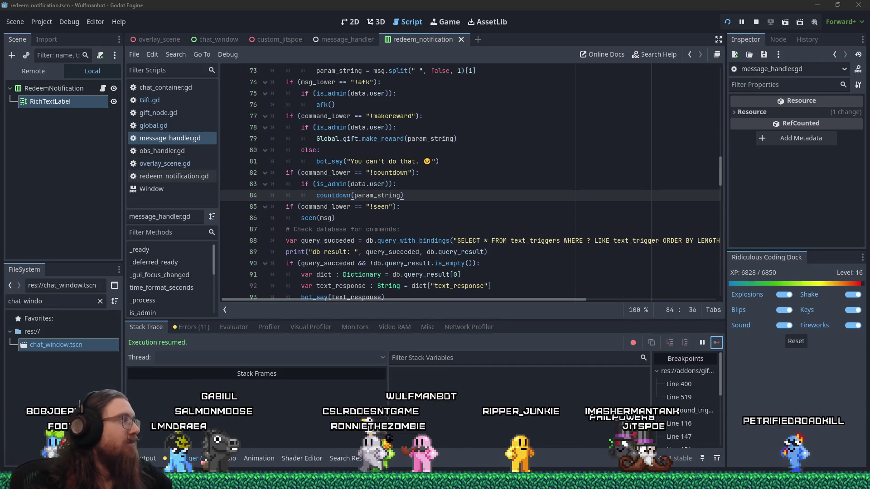
Return to Firefox's Twitch Channel Points page and scroll through the custom rewards list
{"action": "key", "text": "alt+Tab"}
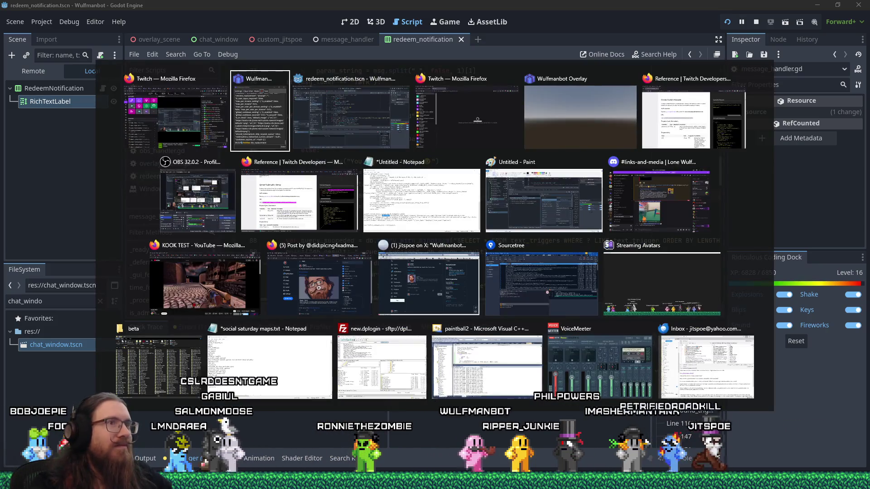
{"action": "key", "text": "Tab"}
{"action": "key", "text": "Tab"}
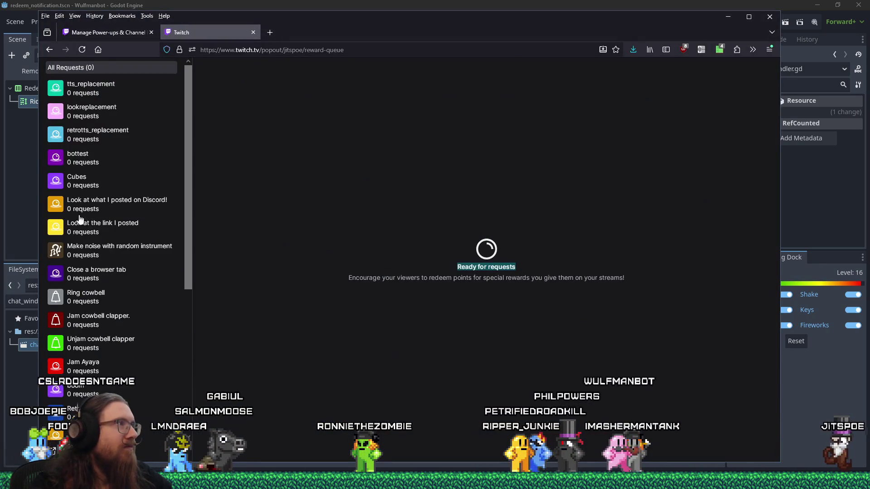
{"action": "left_click", "coordinate": [117, 31]}
{"action": "scroll", "coordinate": [271, 234], "scroll_direction": "down", "scroll_amount": 8}
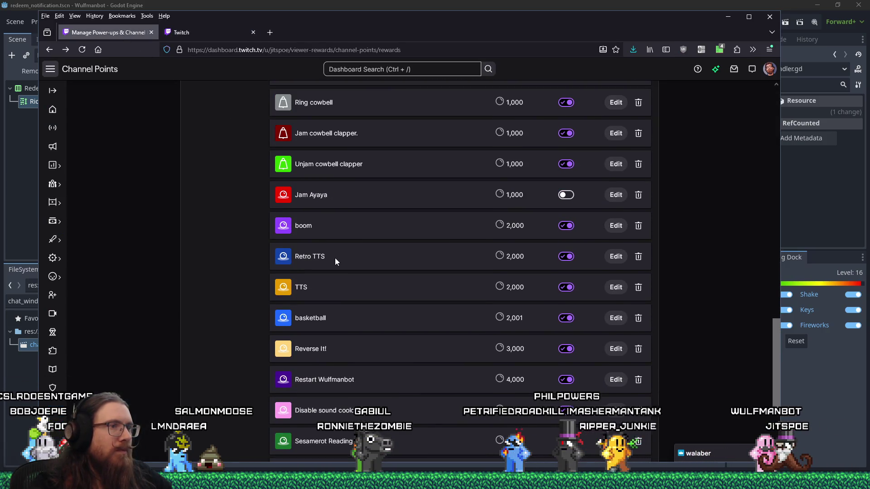
{"action": "scroll", "coordinate": [404, 289], "scroll_direction": "up", "scroll_amount": 2}
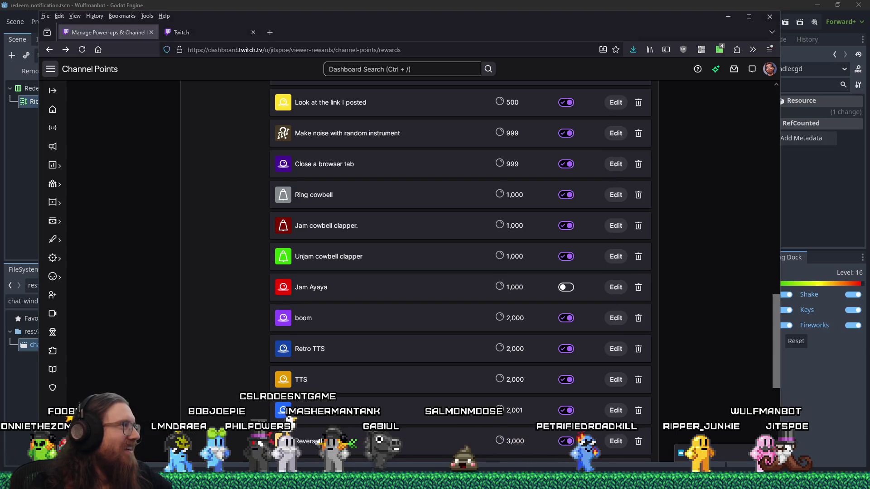
{"action": "scroll", "coordinate": [389, 241], "scroll_direction": "up", "scroll_amount": 5}
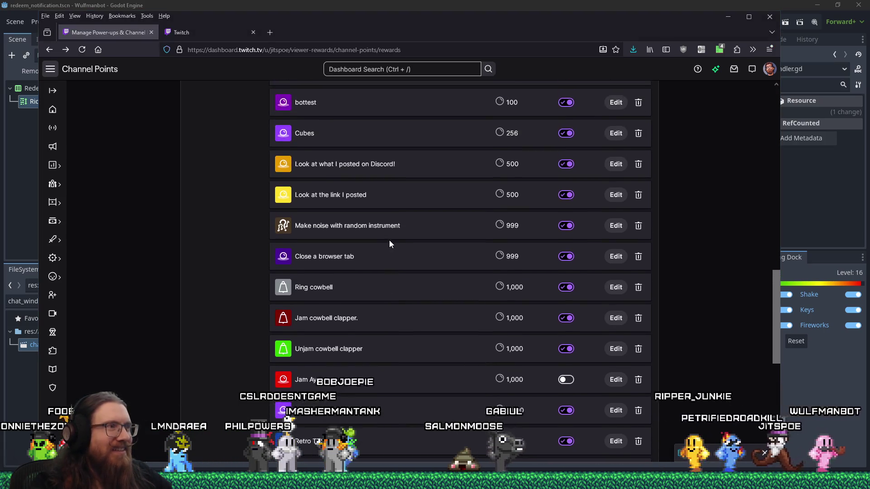
{"action": "scroll", "coordinate": [389, 241], "scroll_direction": "up", "scroll_amount": 2}
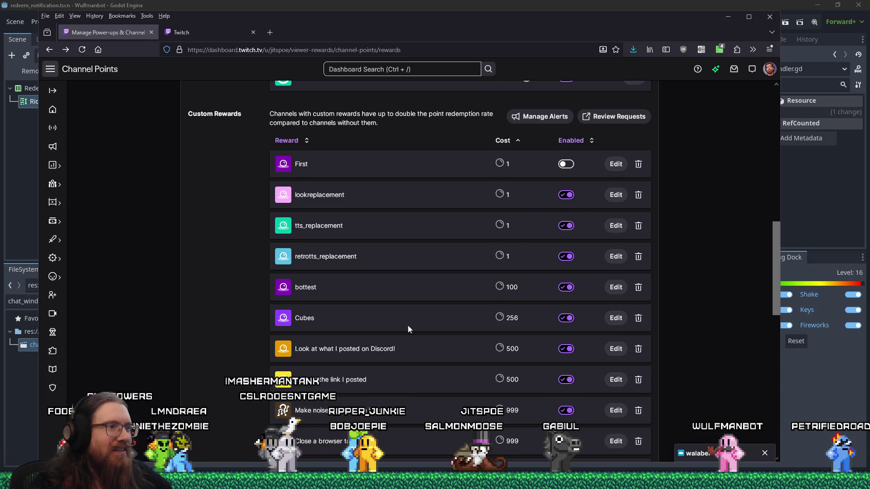
Copy the name 'Look at the link I posted' and delete that old reward
{"action": "left_click_drag", "start_coordinate": [372, 385], "coordinate": [297, 381]}
{"action": "right_click", "coordinate": [299, 380]}
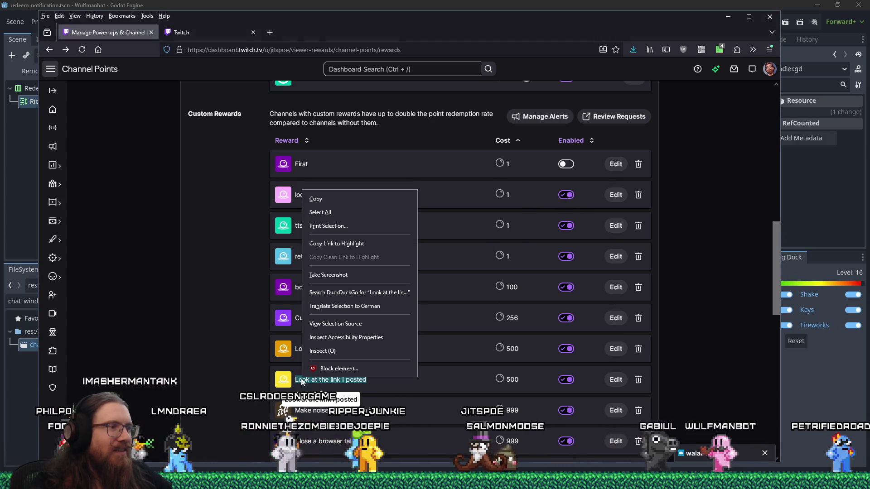
{"action": "left_click", "coordinate": [322, 201]}
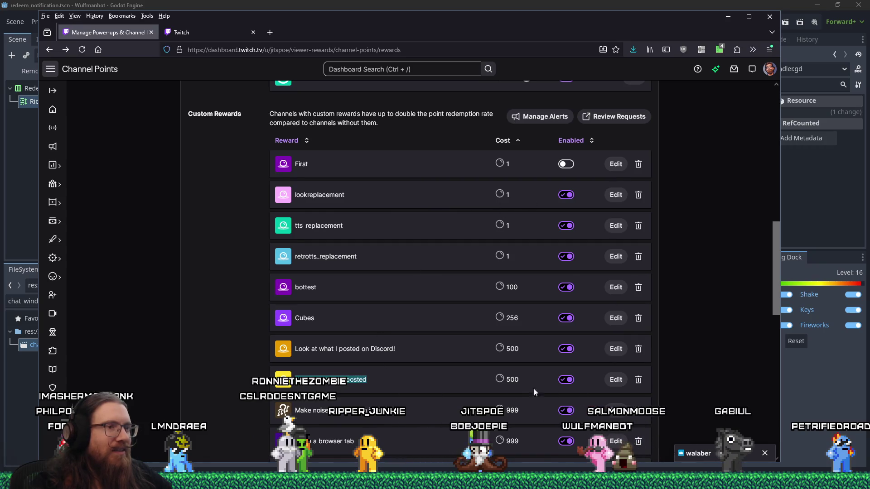
{"action": "left_click", "coordinate": [638, 380]}
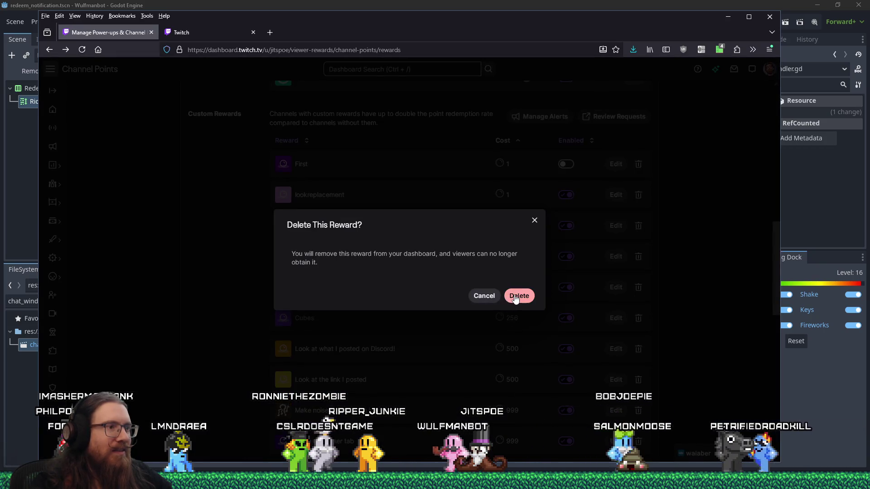
{"action": "left_click", "coordinate": [518, 295]}
Rename lookreplacement to 'Look at the link I posted', described as 'Look at the link posted in chat.'
{"action": "left_click", "coordinate": [614, 194]}
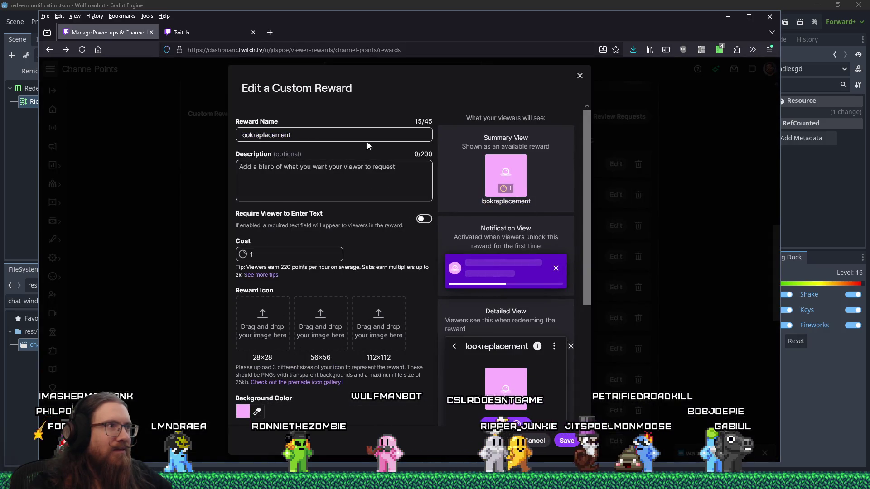
{"action": "double_click", "coordinate": [277, 135]}
{"action": "right_click", "coordinate": [278, 135]}
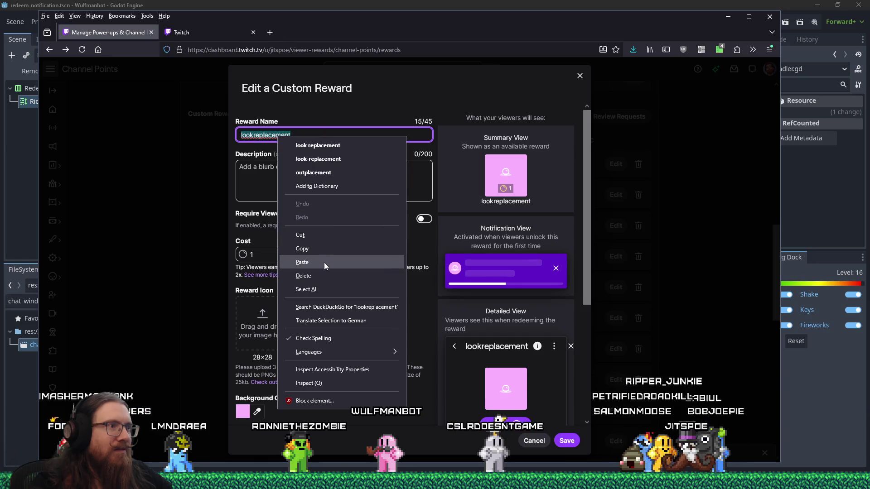
{"action": "left_click", "coordinate": [324, 262]}
{"action": "left_click", "coordinate": [406, 176]}
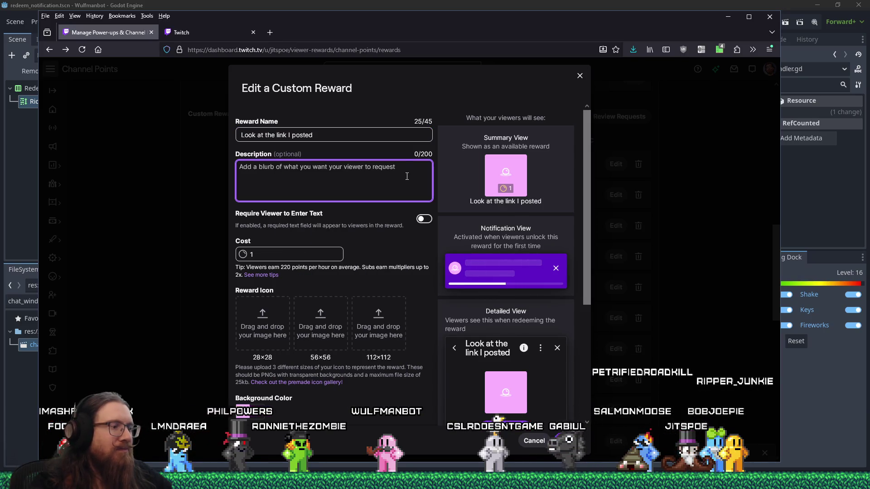
{"action": "type", "text": "Look "}
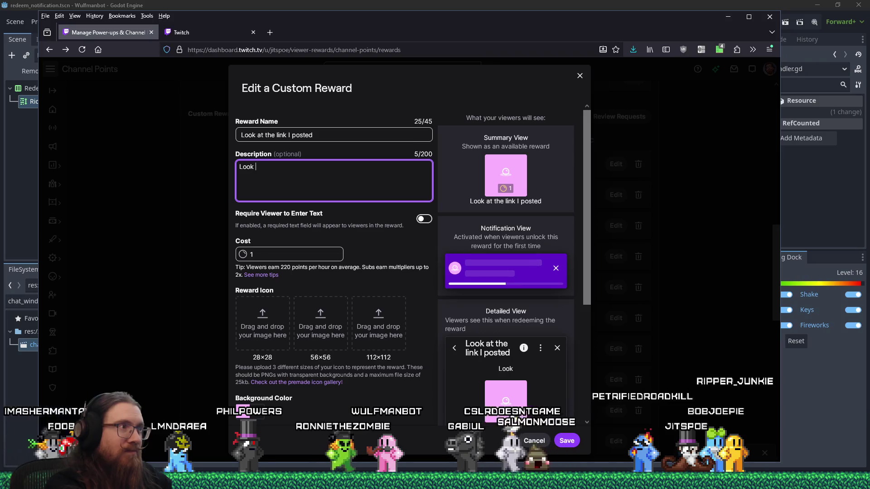
{"action": "type", "text": "at the link posted in chat."}
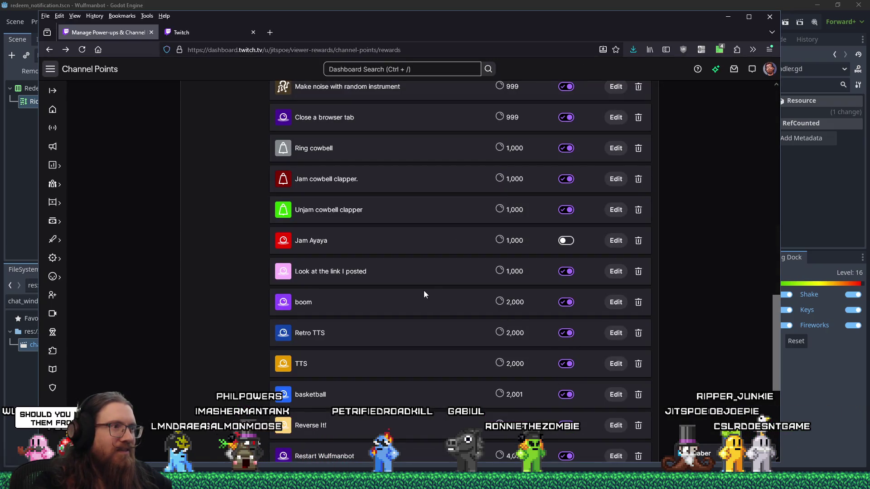
{"action": "scroll", "coordinate": [406, 284], "scroll_direction": "down", "scroll_amount": 2}
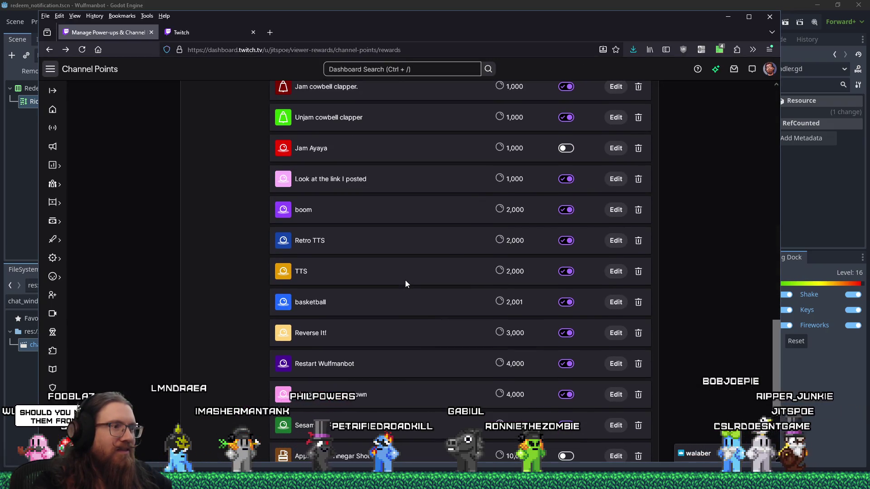
{"action": "key", "text": "ctrl+f"}
{"action": "type", "text": "disco"}
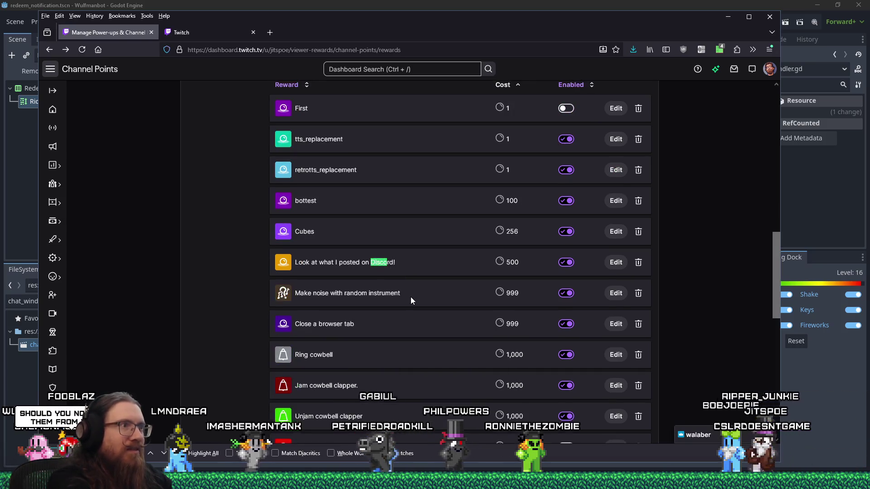
{"action": "type", "text": "rd"}
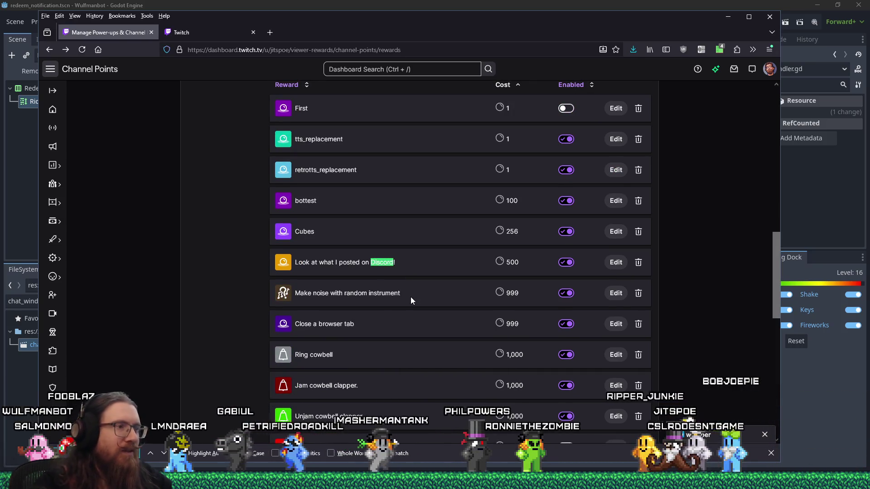
{"action": "scroll", "coordinate": [264, 283], "scroll_direction": "down", "scroll_amount": 1}
{"action": "scroll", "coordinate": [268, 273], "scroll_direction": "up", "scroll_amount": 2}
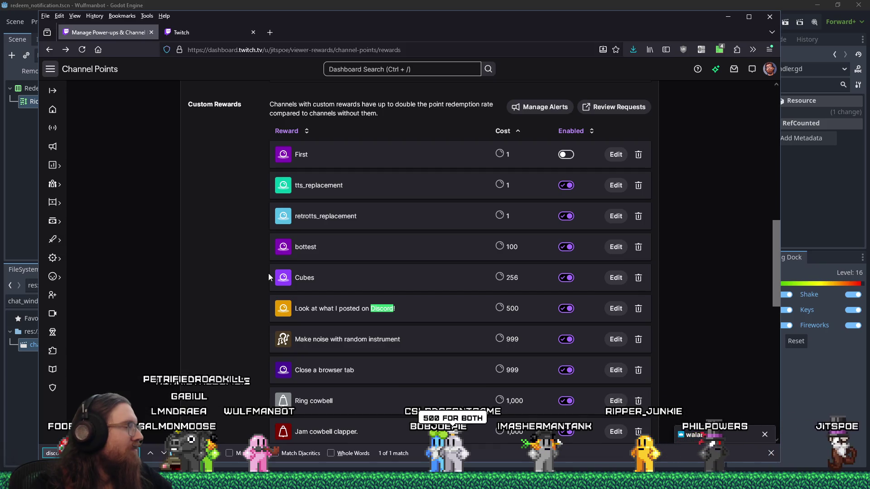
Change the 'Look at the link I posted' reward's cost from 1000 to 500 and save it
{"action": "scroll", "coordinate": [384, 303], "scroll_direction": "down", "scroll_amount": 4}
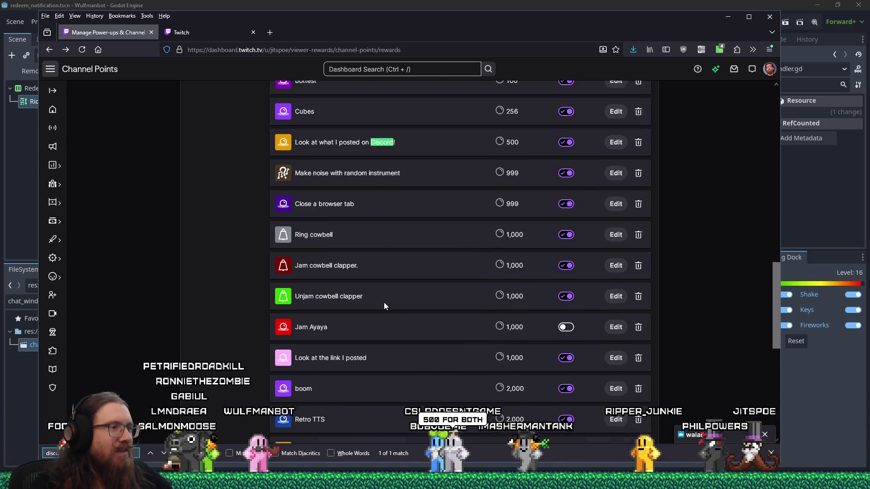
{"action": "left_click", "coordinate": [615, 340]}
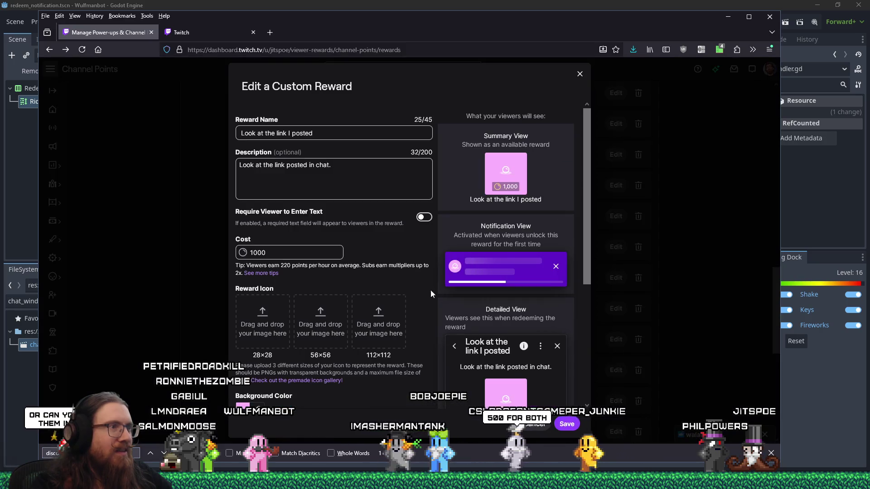
{"action": "left_click_drag", "start_coordinate": [272, 252], "coordinate": [171, 253]}
{"action": "type", "text": "500"}
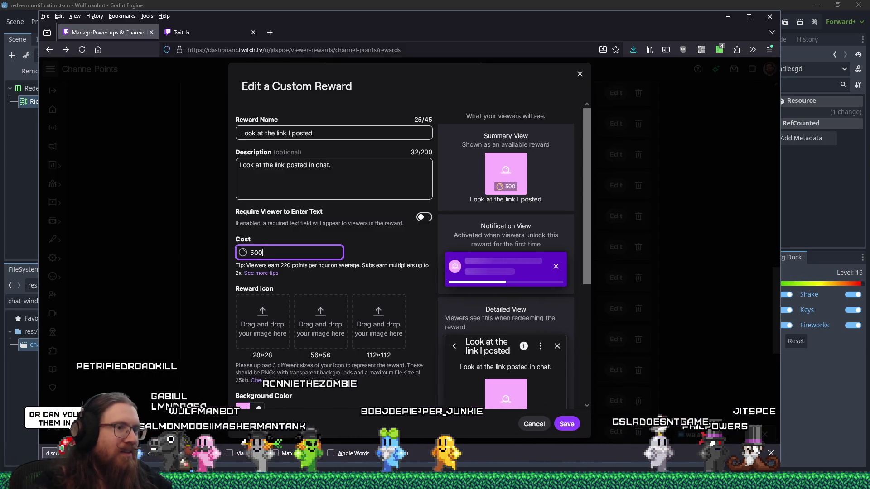
{"action": "left_click", "coordinate": [568, 426]}
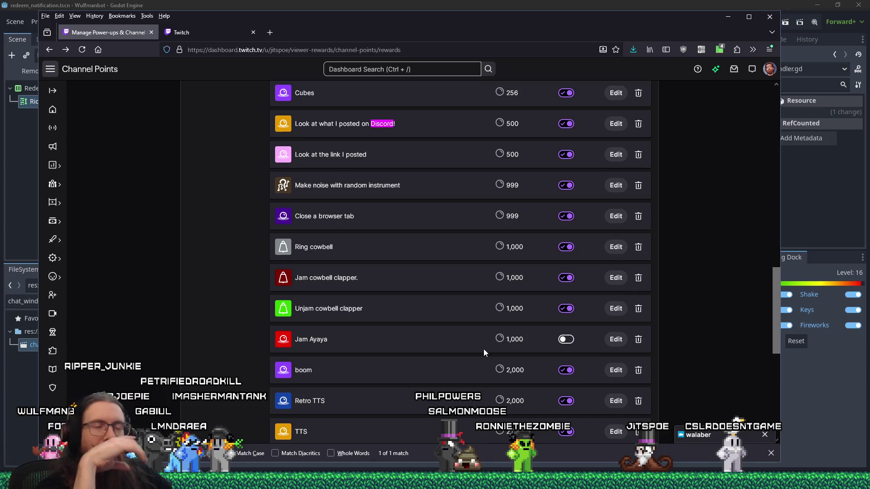
{"action": "scroll", "coordinate": [400, 249], "scroll_direction": "up", "scroll_amount": 1}
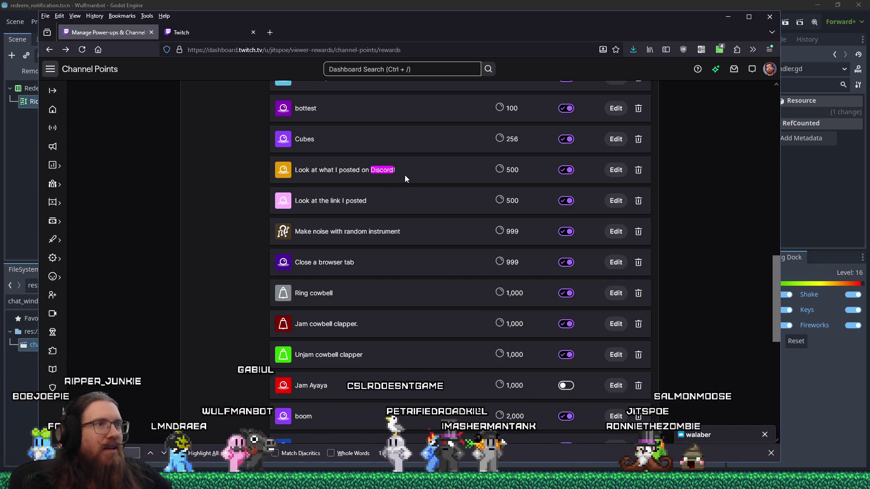
{"action": "scroll", "coordinate": [404, 175], "scroll_direction": "up", "scroll_amount": 2}
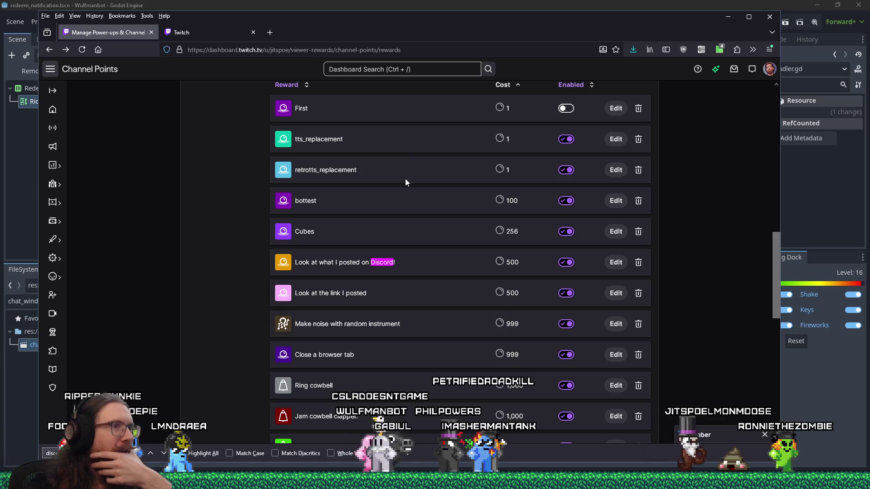
Delete the bottest reward
{"action": "left_click", "coordinate": [638, 201]}
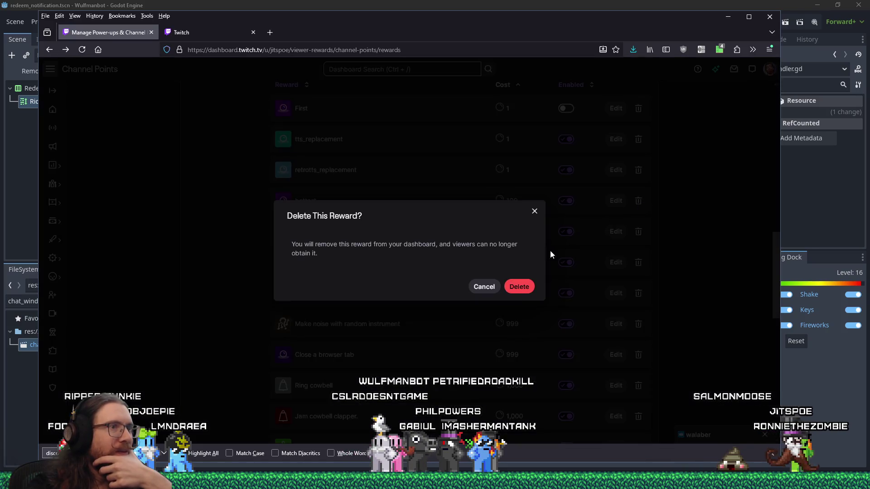
{"action": "left_click", "coordinate": [519, 286]}
{"action": "scroll", "coordinate": [436, 246], "scroll_direction": "up", "scroll_amount": 1}
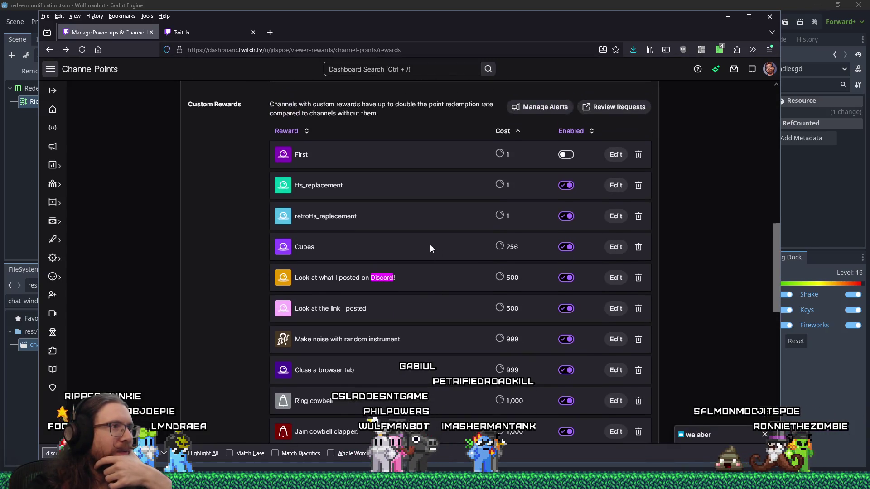
{"action": "scroll", "coordinate": [428, 245], "scroll_direction": "down", "scroll_amount": 5}
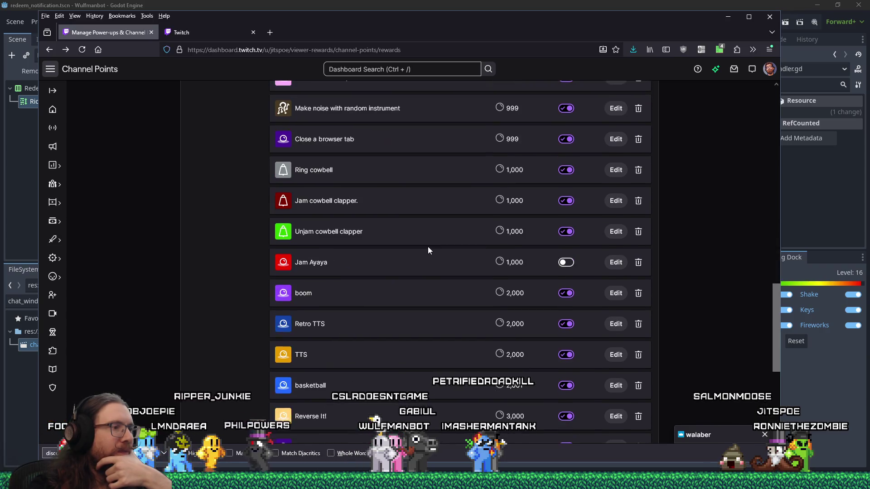
Copy the Retro TTS reward's description, closing it without changes
{"action": "left_click", "coordinate": [612, 324]}
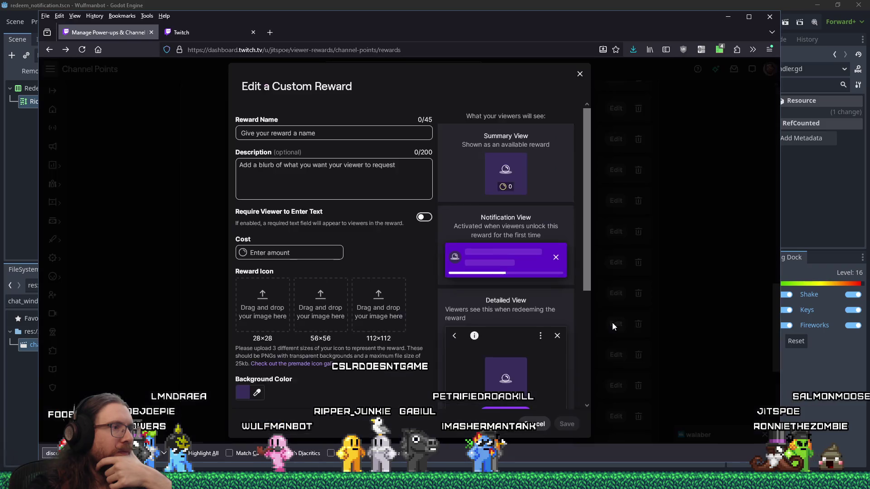
{"action": "triple_click", "coordinate": [334, 171]}
{"action": "right_click", "coordinate": [286, 169]}
{"action": "left_click", "coordinate": [326, 224]}
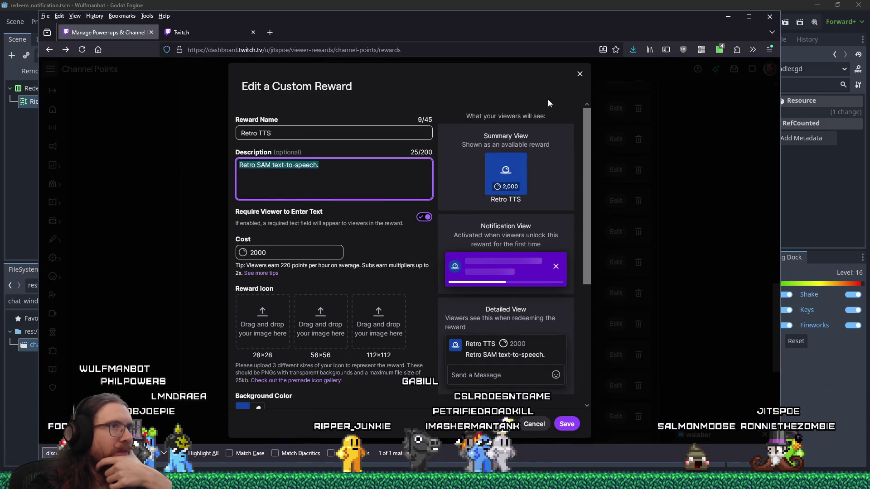
{"action": "left_click", "coordinate": [579, 73]}
{"action": "scroll", "coordinate": [406, 191], "scroll_direction": "up", "scroll_amount": 5}
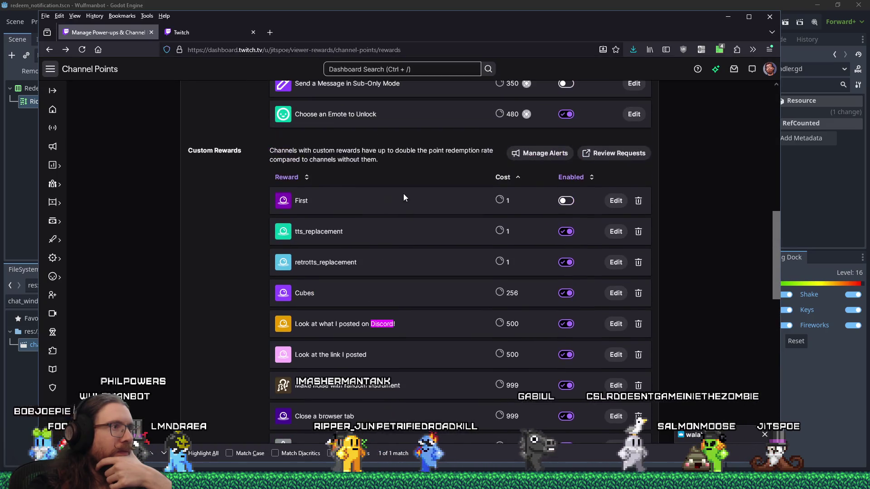
Paste 'Retro SAM text-to-speech.' as retrotts_replacement's description and save
{"action": "left_click", "coordinate": [615, 262]}
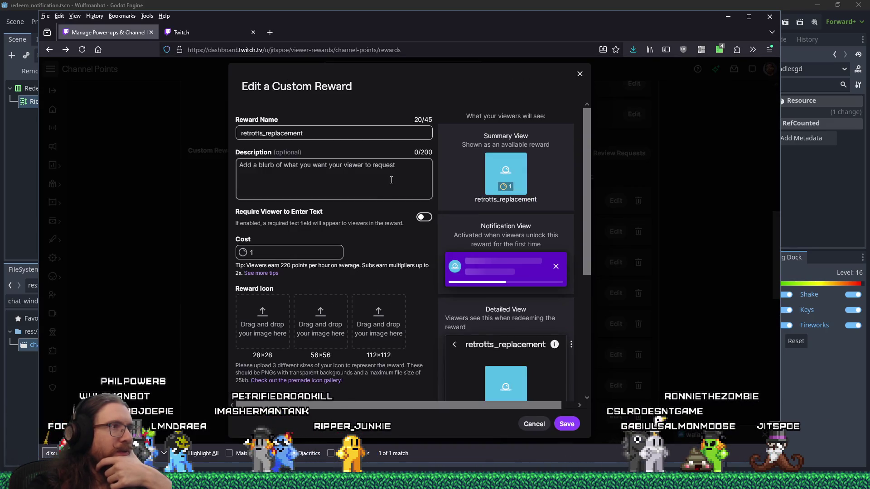
{"action": "right_click", "coordinate": [362, 180]}
{"action": "left_click", "coordinate": [398, 242]}
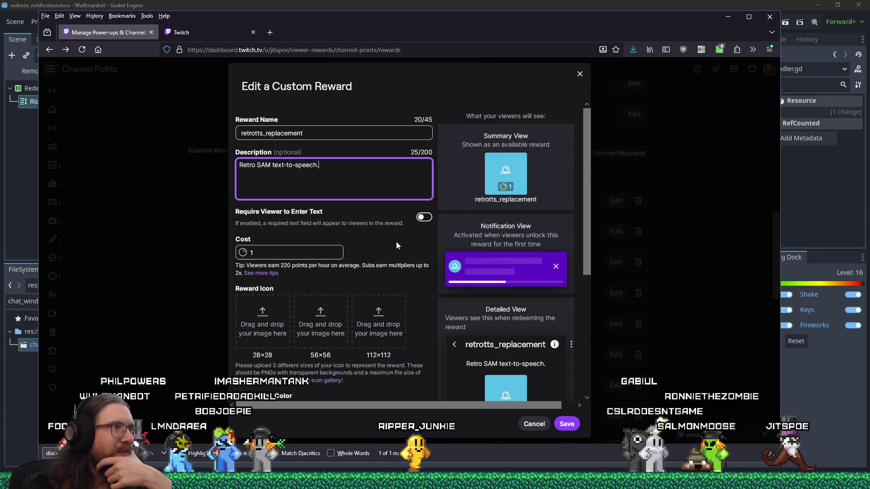
{"action": "left_click", "coordinate": [327, 133]}
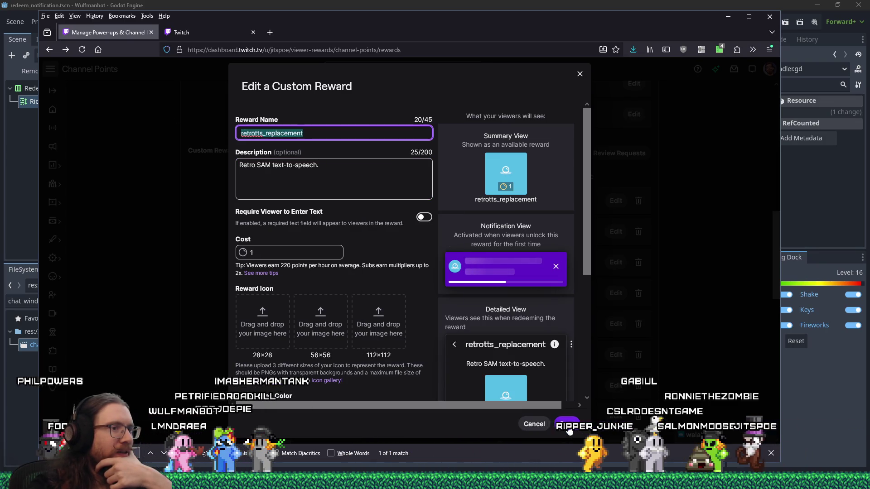
{"action": "key", "text": "Return"}
{"action": "scroll", "coordinate": [469, 325], "scroll_direction": "down", "scroll_amount": 5}
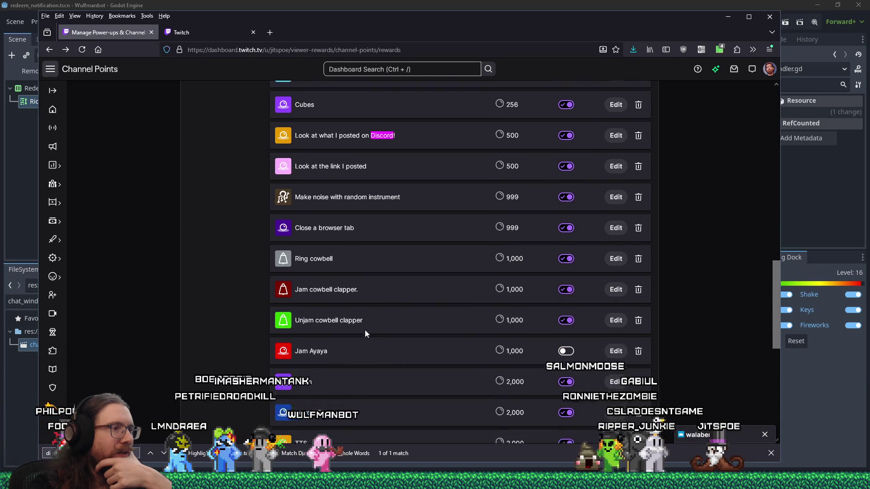
Copy the name Retro TTS, then delete that reward, marking its 4 pending requests complete
{"action": "right_click", "coordinate": [299, 326]}
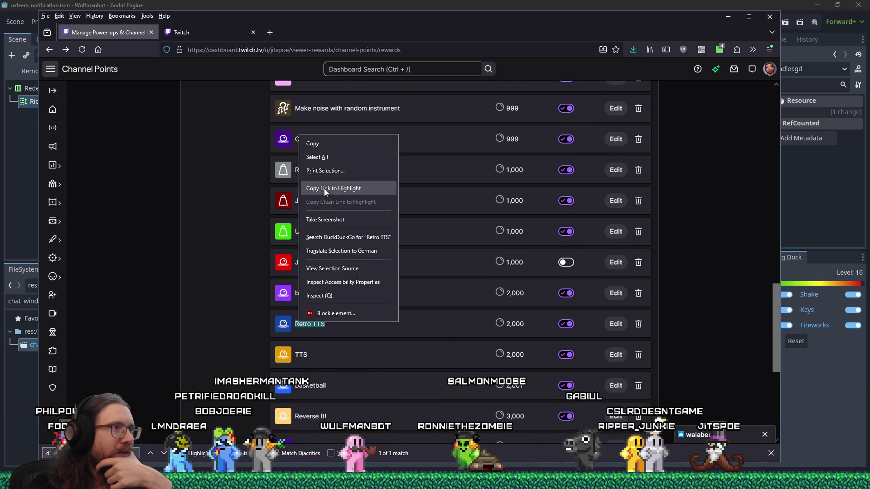
{"action": "left_click", "coordinate": [322, 144]}
{"action": "left_click", "coordinate": [636, 327]}
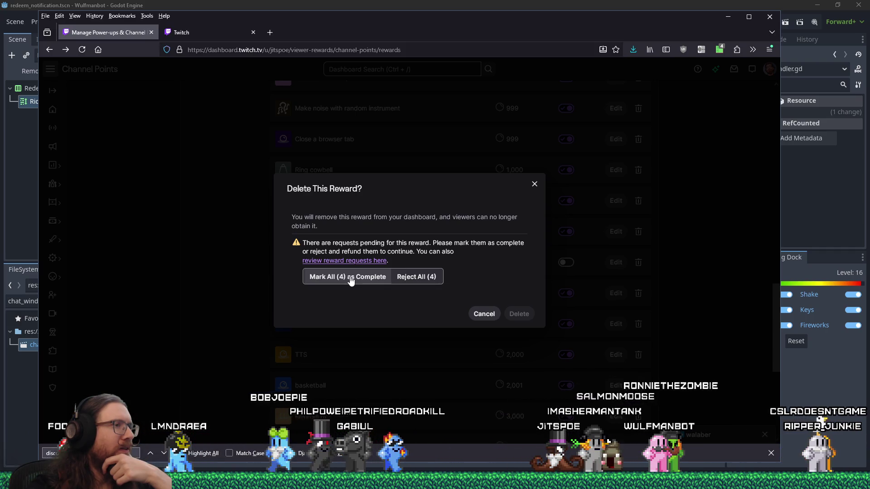
{"action": "left_click", "coordinate": [351, 281]}
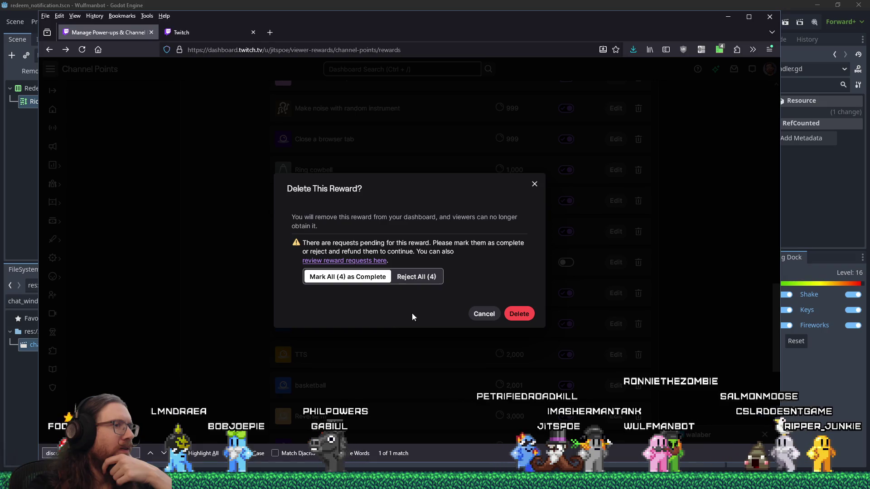
{"action": "left_click", "coordinate": [520, 313]}
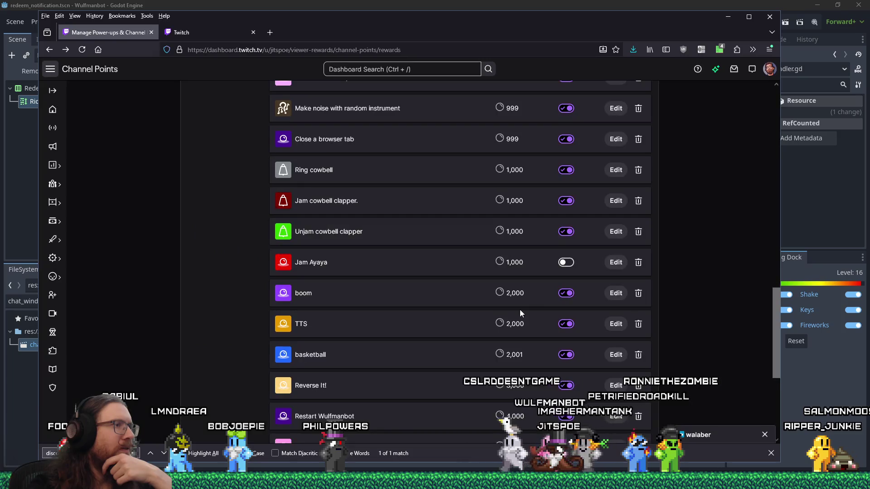
{"action": "scroll", "coordinate": [426, 317], "scroll_direction": "up", "scroll_amount": 4}
{"action": "scroll", "coordinate": [338, 257], "scroll_direction": "up", "scroll_amount": 1}
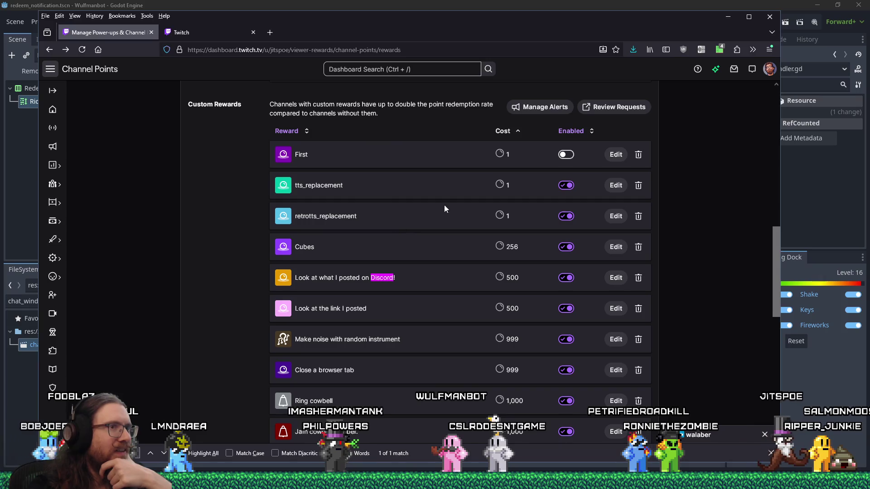
Rename retrotts_replacement to 'Retro TTS' at 2000 points and save it
{"action": "scroll", "coordinate": [608, 219], "scroll_direction": "down", "scroll_amount": 5}
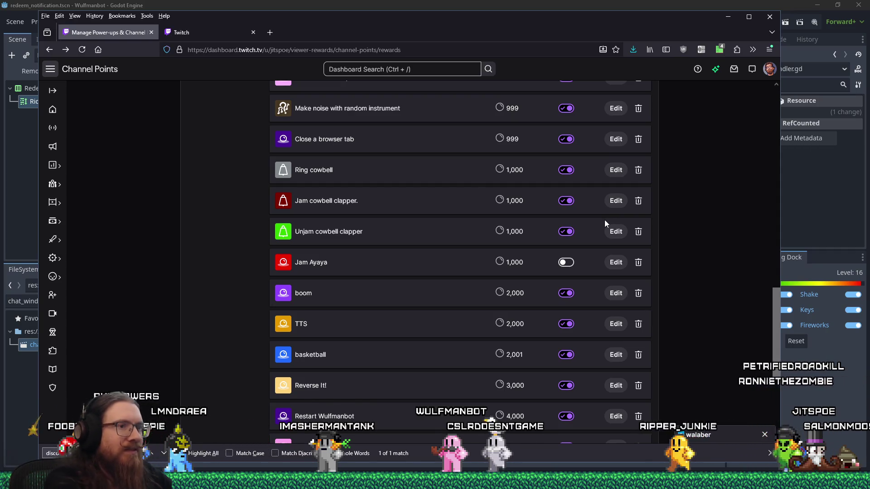
{"action": "scroll", "coordinate": [604, 219], "scroll_direction": "up", "scroll_amount": 5}
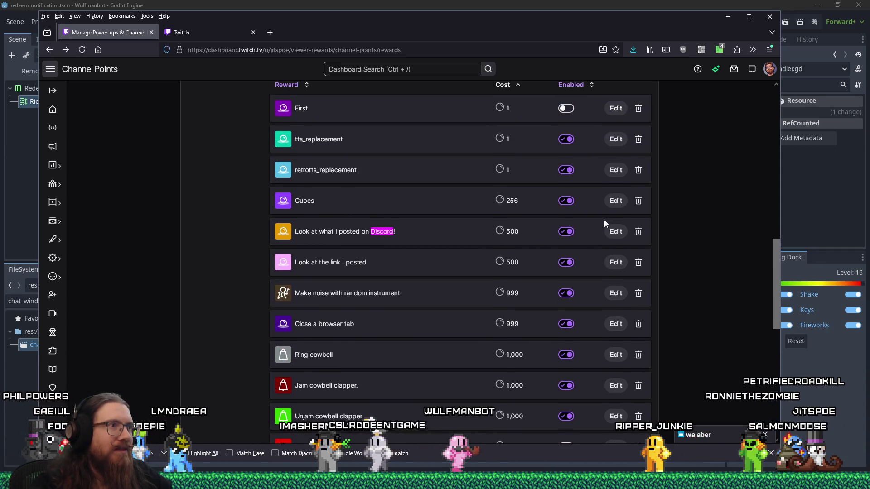
{"action": "left_click", "coordinate": [615, 170]}
{"action": "type", "text": "2000"}
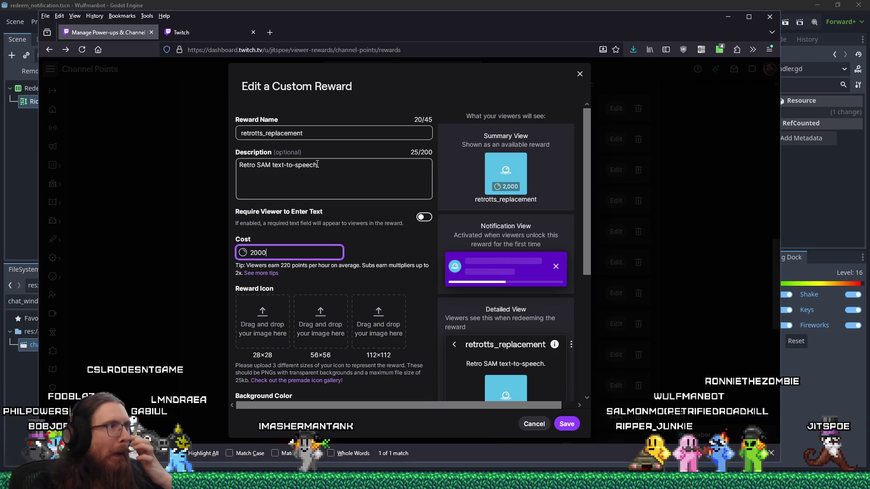
{"action": "double_click", "coordinate": [276, 133]}
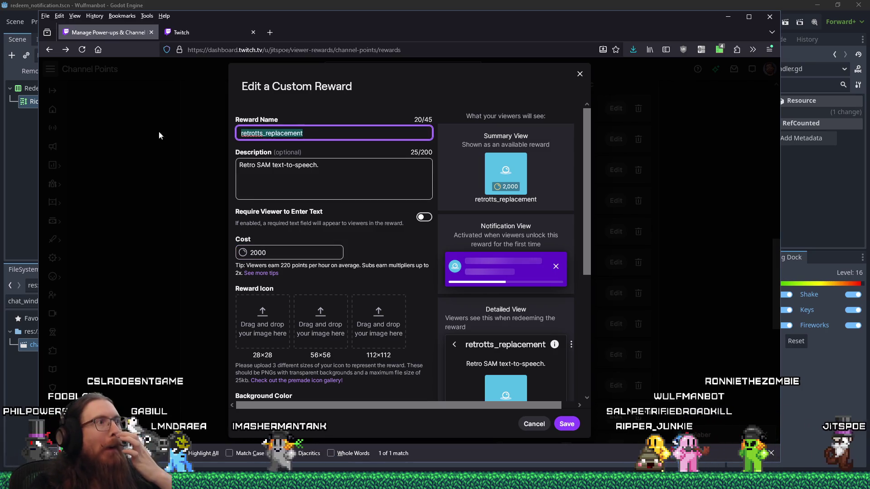
{"action": "right_click", "coordinate": [276, 133]}
{"action": "left_click", "coordinate": [309, 204]}
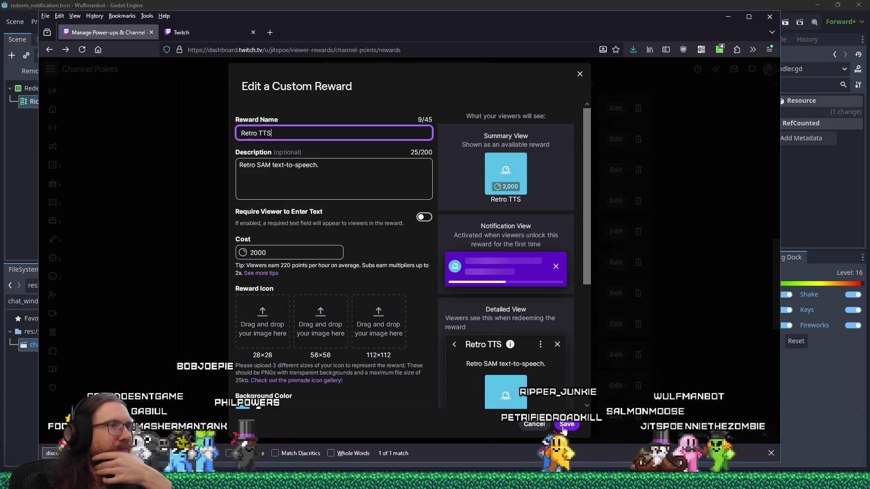
{"action": "scroll", "coordinate": [350, 342], "scroll_direction": "down", "scroll_amount": 2}
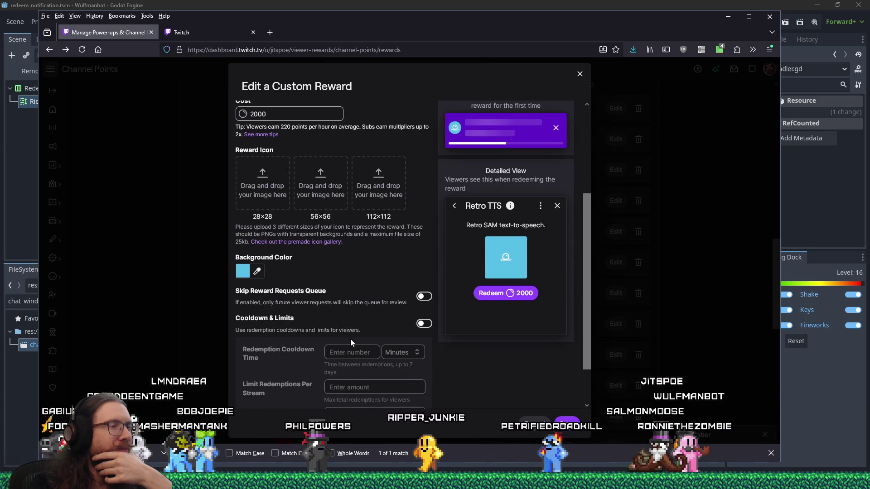
{"action": "scroll", "coordinate": [349, 339], "scroll_direction": "up", "scroll_amount": 3}
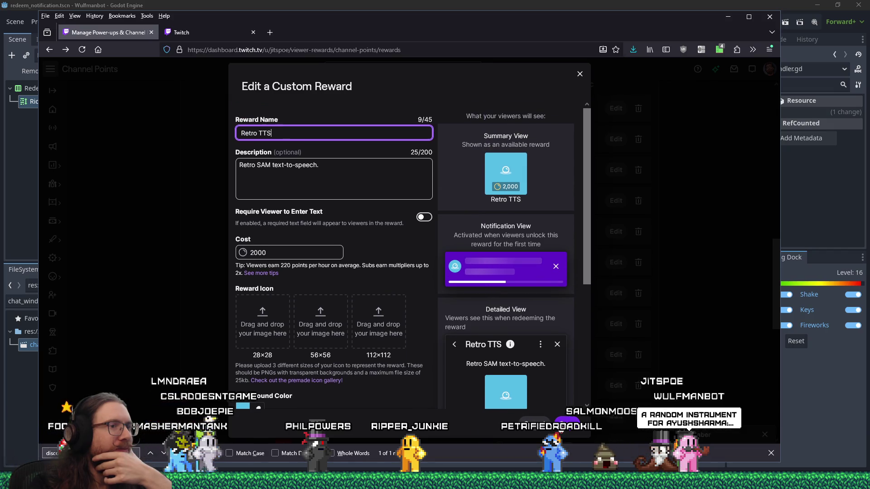
{"action": "key", "text": "Return"}
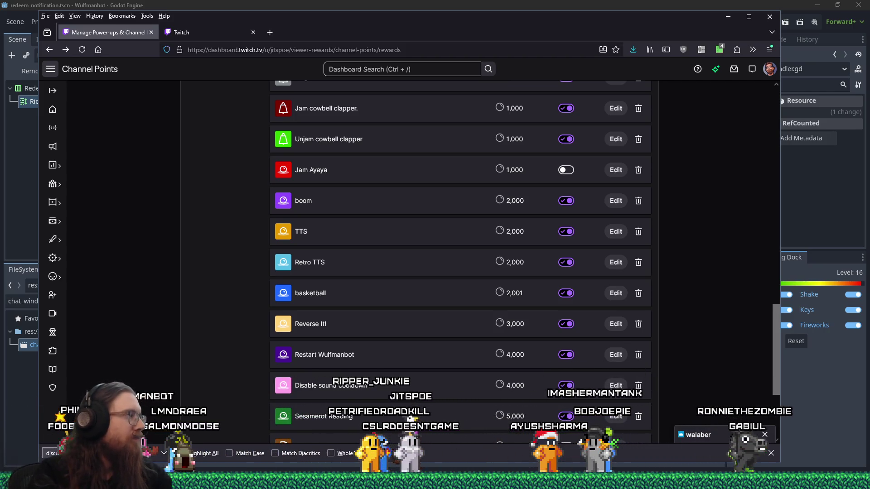
{"action": "key", "text": "alt+Tab"}
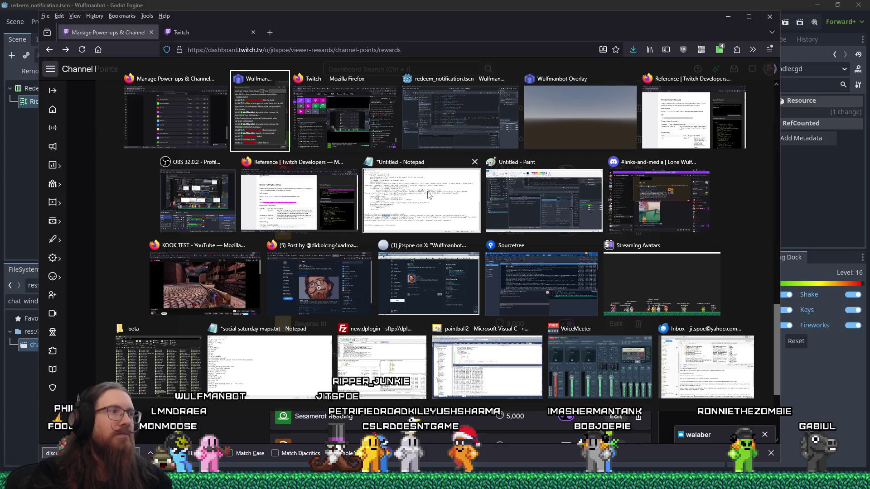
Add the Notepad note 'Random instance needs to go to the top', then return to Firefox
{"action": "left_click", "coordinate": [395, 205]}
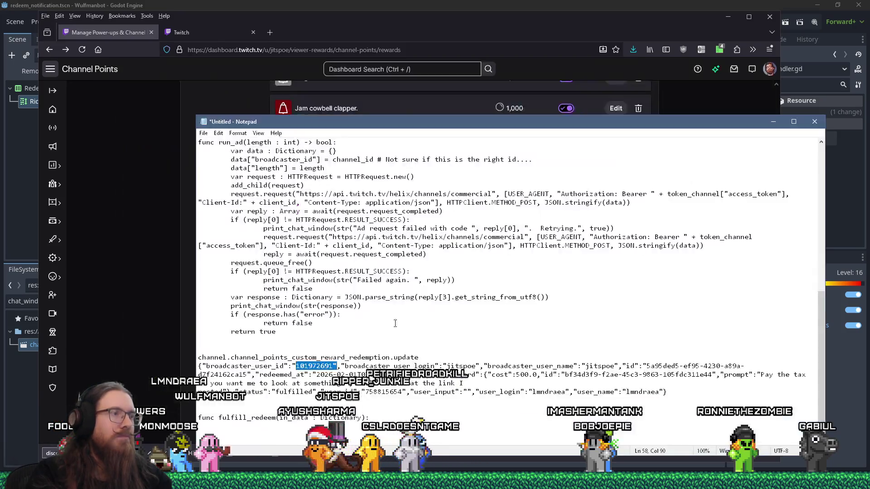
{"action": "key", "text": "Return"}
{"action": "key", "text": "Return"}
{"action": "key", "text": "Return"}
{"action": "type", "text": "Random in"}
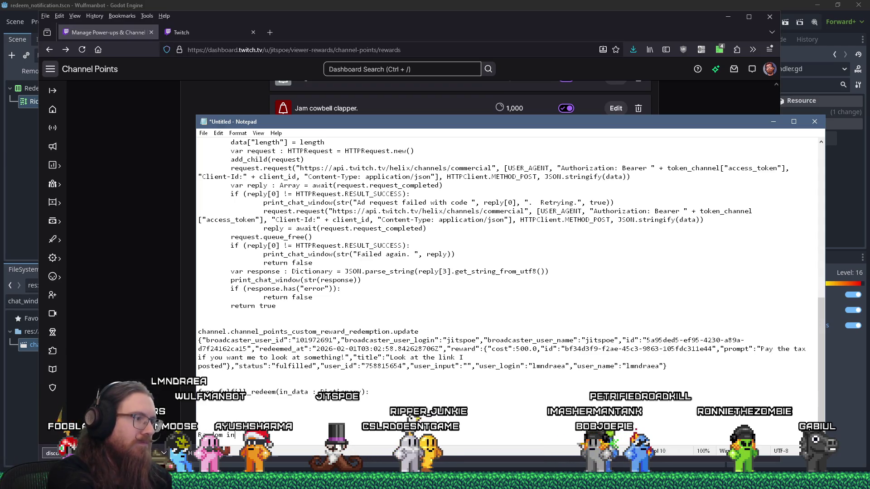
{"action": "type", "text": "stance needs to go to"}
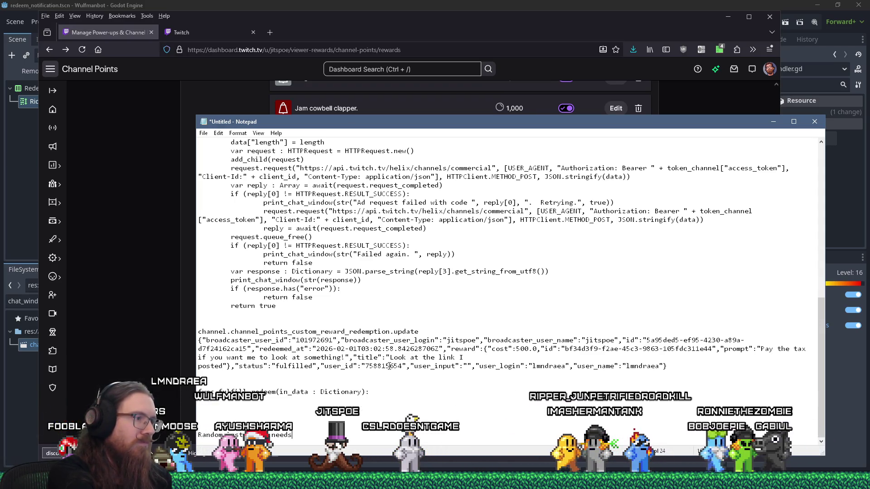
{"action": "type", "text": " the top thing"}
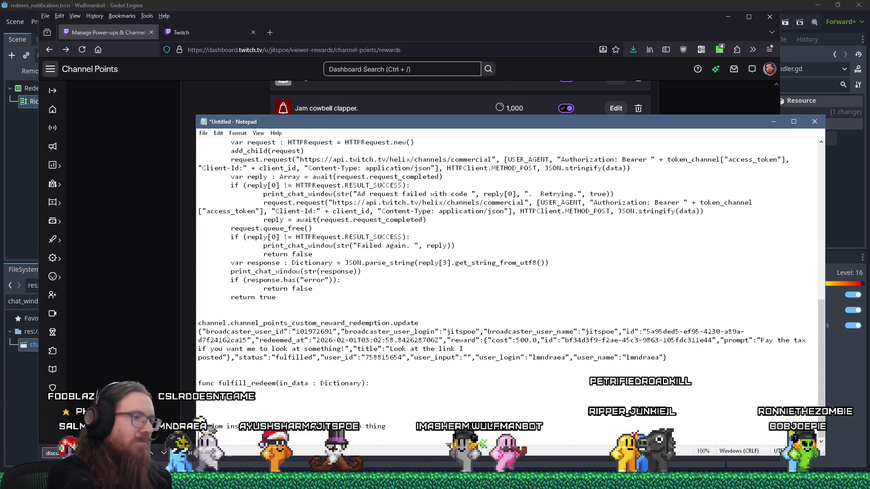
{"action": "key", "text": "Return"}
{"action": "key", "text": "alt+Tab"}
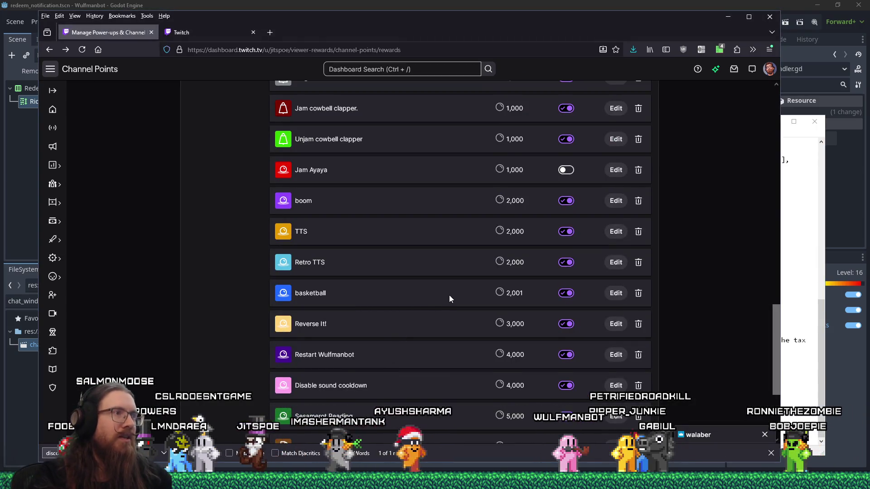
Set the tts_replacement reward's cost to 2000 and save it
{"action": "key", "text": "Return"}
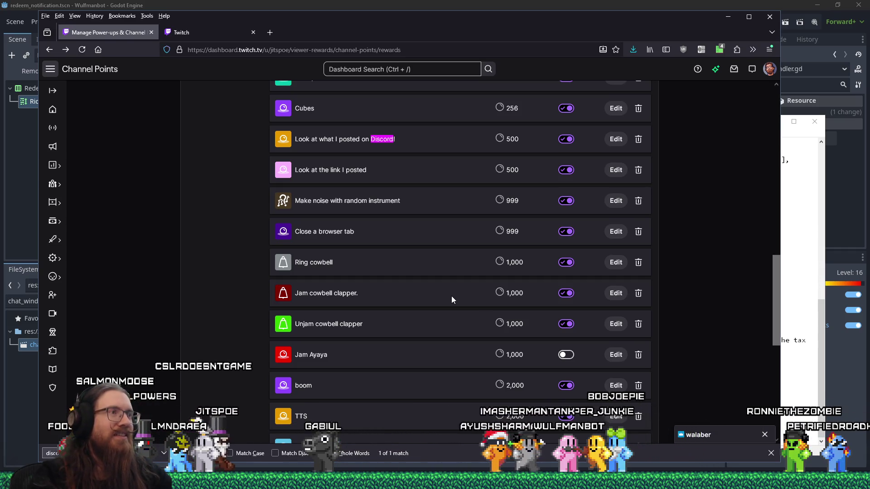
{"action": "scroll", "coordinate": [451, 295], "scroll_direction": "up", "scroll_amount": 3}
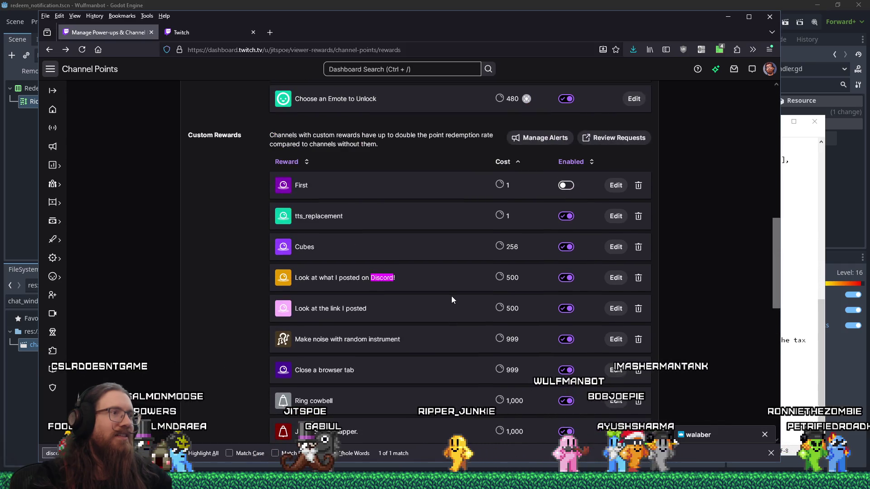
{"action": "left_click", "coordinate": [617, 217]}
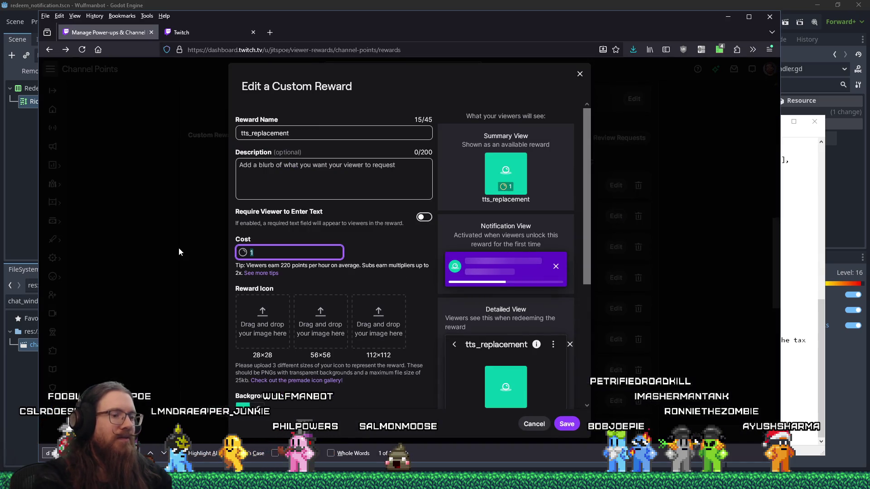
{"action": "type", "text": "2000"}
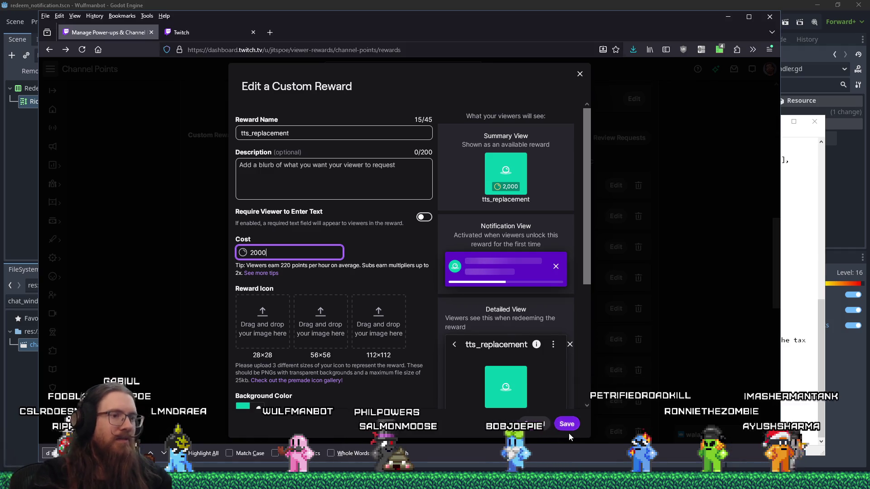
{"action": "left_click", "coordinate": [567, 424]}
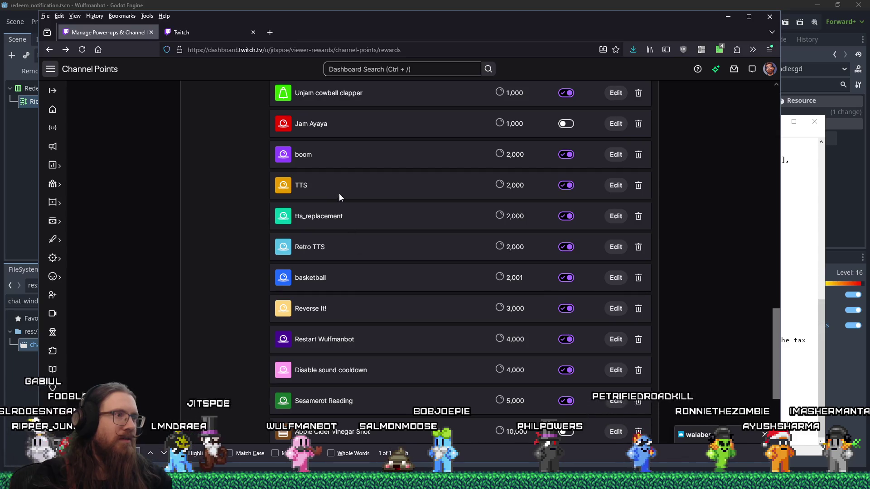
Copy the TTS reward's description, closing it without changes
{"action": "left_click", "coordinate": [612, 190]}
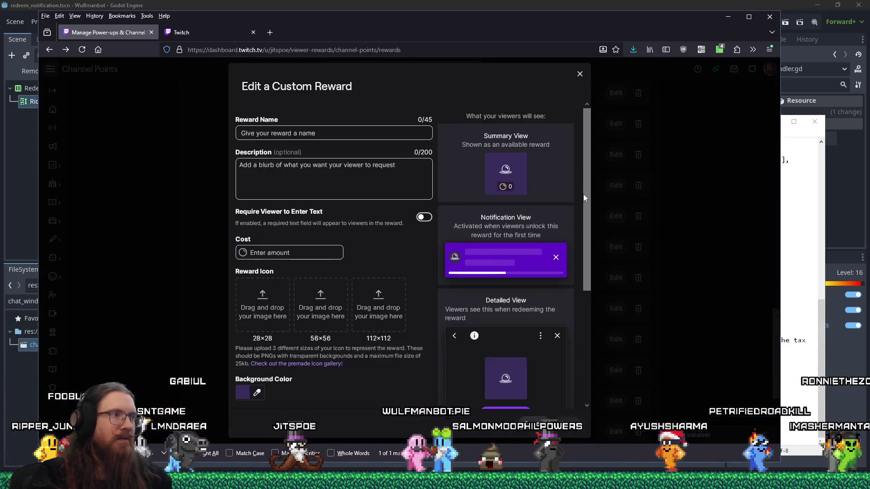
{"action": "triple_click", "coordinate": [290, 166]}
{"action": "right_click", "coordinate": [291, 173]}
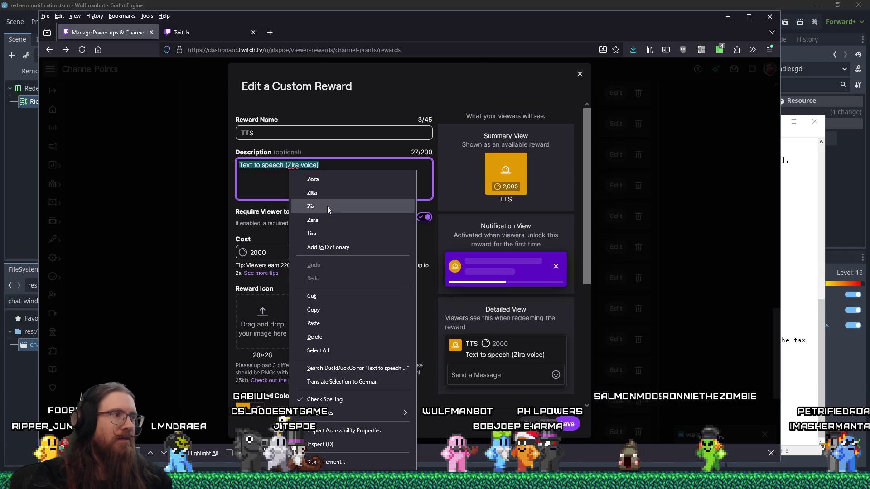
{"action": "left_click", "coordinate": [322, 313]}
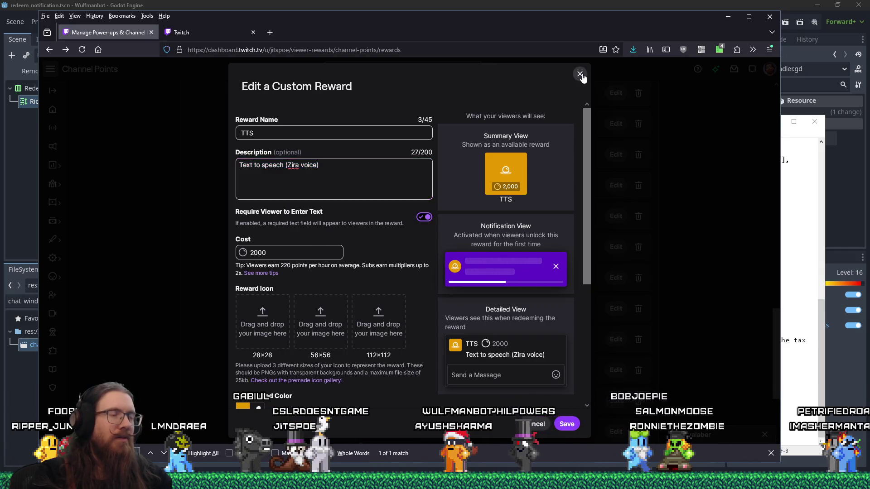
{"action": "left_click", "coordinate": [580, 73]}
{"action": "scroll", "coordinate": [458, 286], "scroll_direction": "up", "scroll_amount": 5}
{"action": "scroll", "coordinate": [323, 289], "scroll_direction": "down", "scroll_amount": 2}
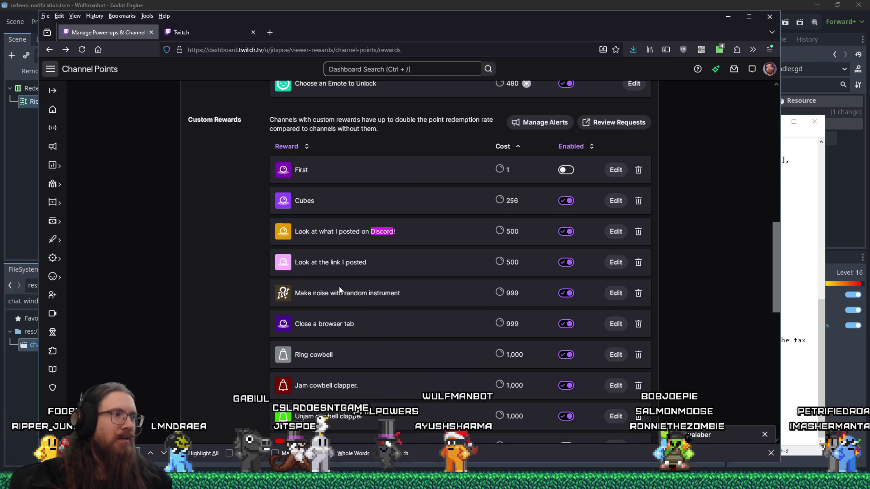
Paste 'Text to speech (Zira voice)' into tts_replacement's description and close the editor
{"action": "scroll", "coordinate": [340, 289], "scroll_direction": "down", "scroll_amount": 6}
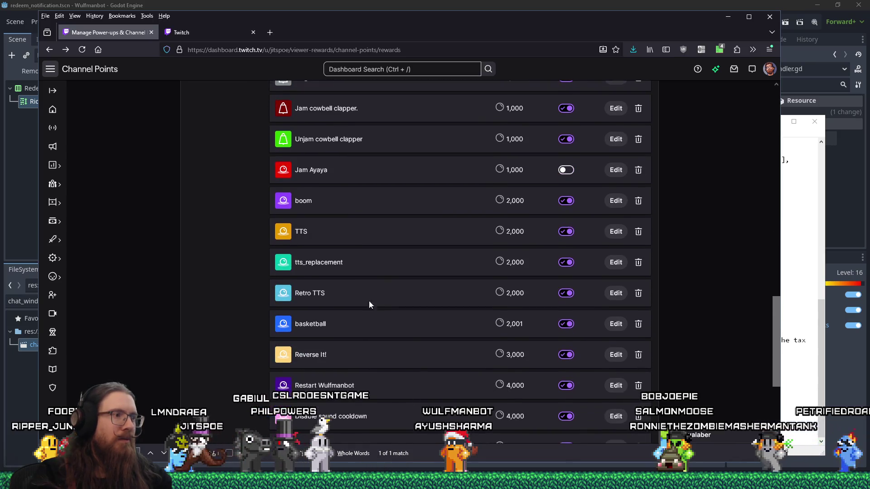
{"action": "left_click", "coordinate": [607, 263]}
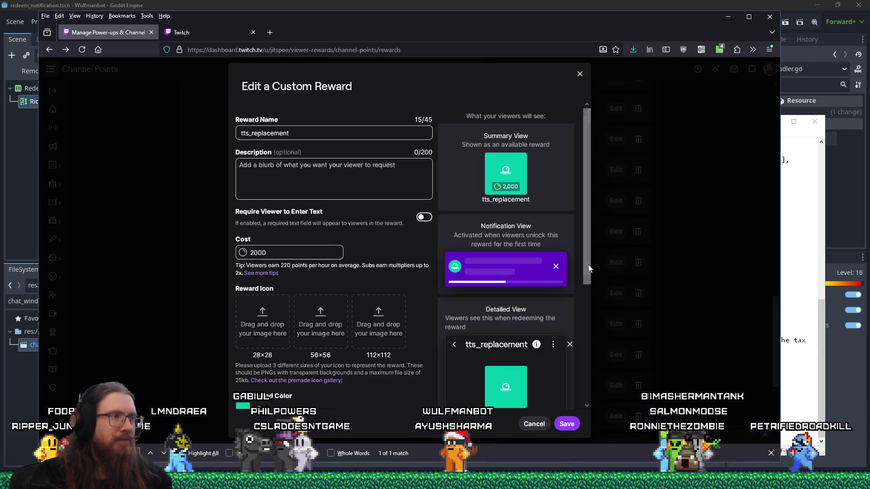
{"action": "right_click", "coordinate": [265, 173]}
{"action": "left_click", "coordinate": [282, 244]}
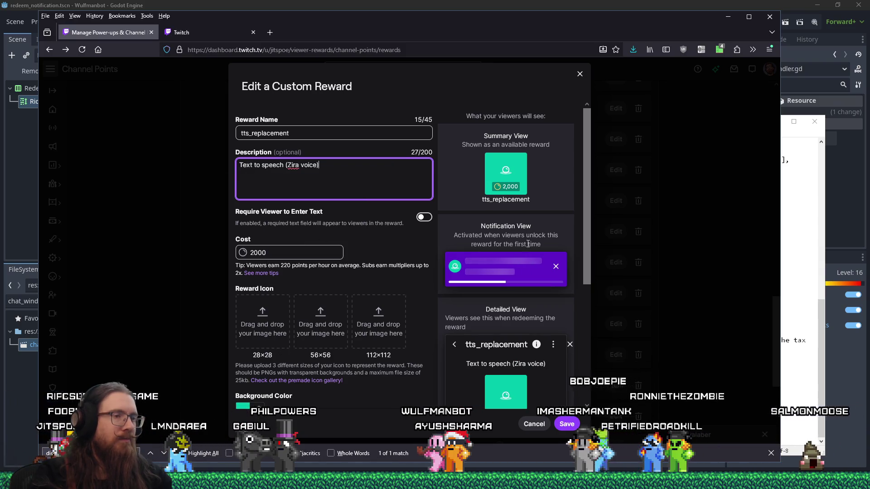
{"action": "left_click", "coordinate": [566, 424]}
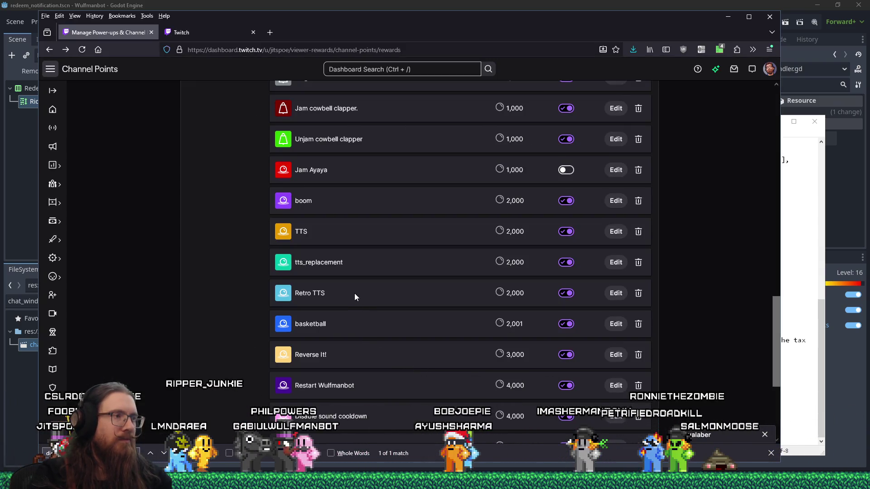
Delete the 2,000-point tts_replacement reward and review the TTS reward's settings
{"action": "left_click", "coordinate": [639, 264]}
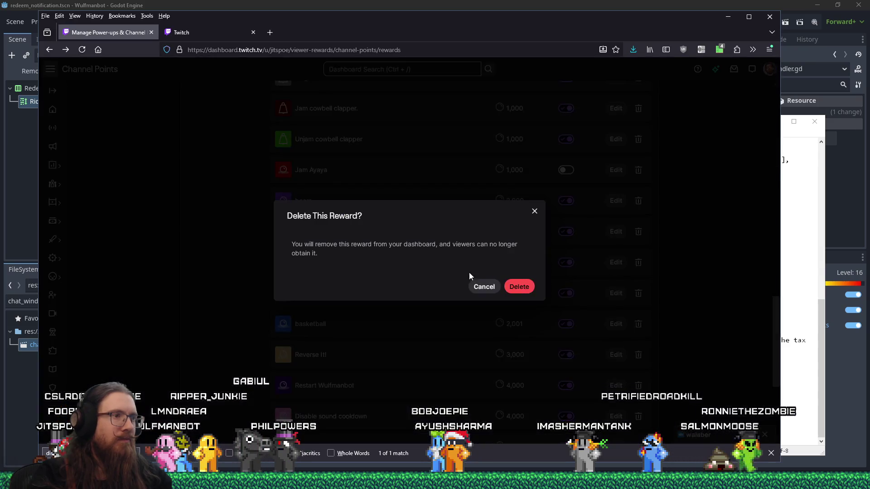
{"action": "left_click", "coordinate": [518, 285]}
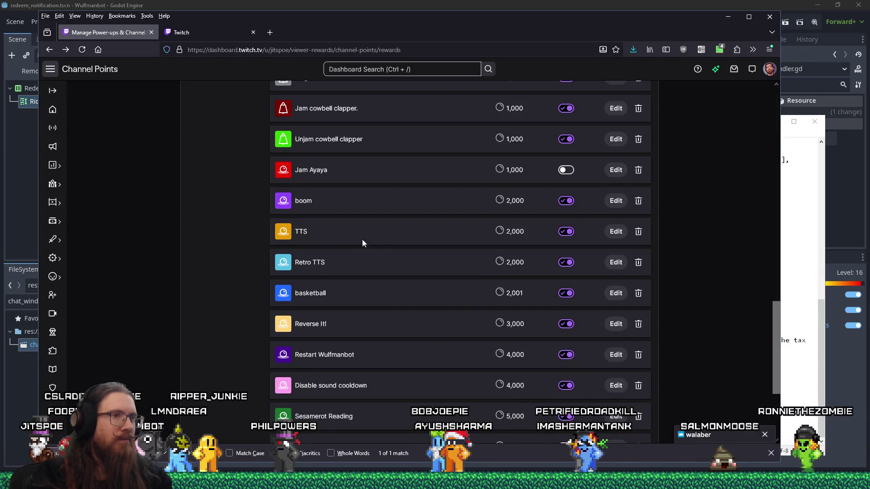
{"action": "left_click", "coordinate": [615, 232]}
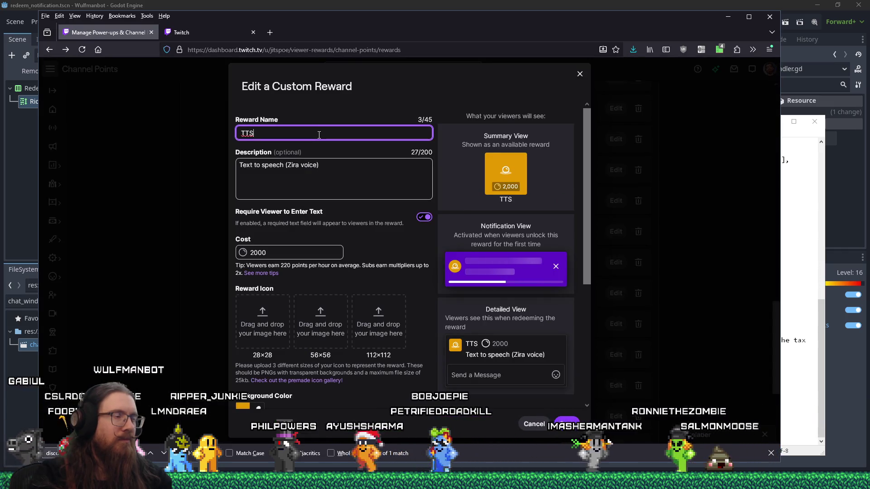
{"action": "left_click", "coordinate": [579, 74]}
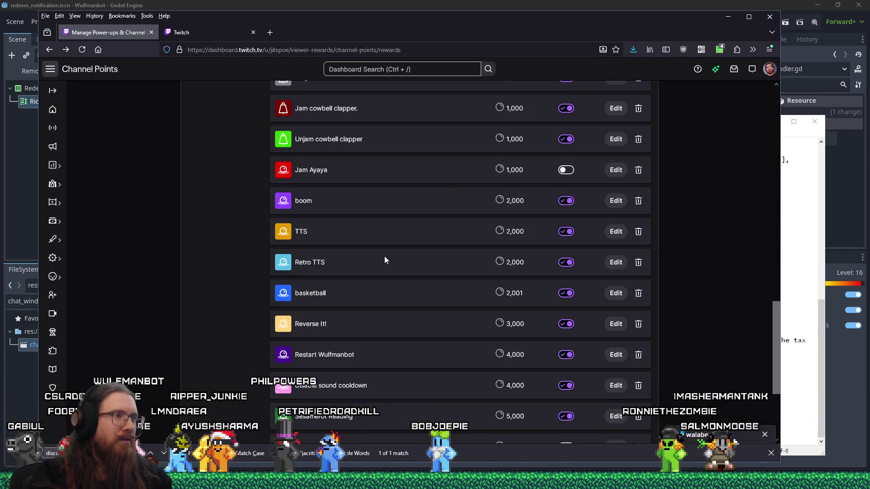
{"action": "scroll", "coordinate": [385, 254], "scroll_direction": "up", "scroll_amount": 2}
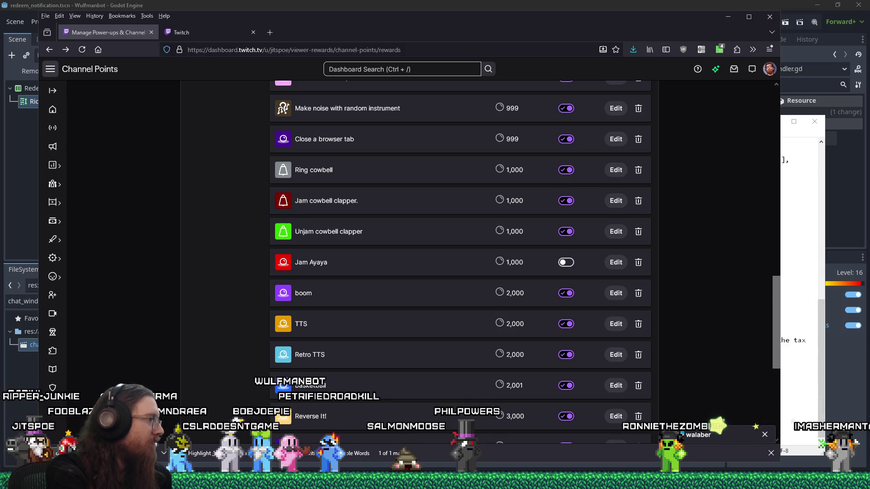
{"action": "scroll", "coordinate": [365, 331], "scroll_direction": "up", "scroll_amount": 5}
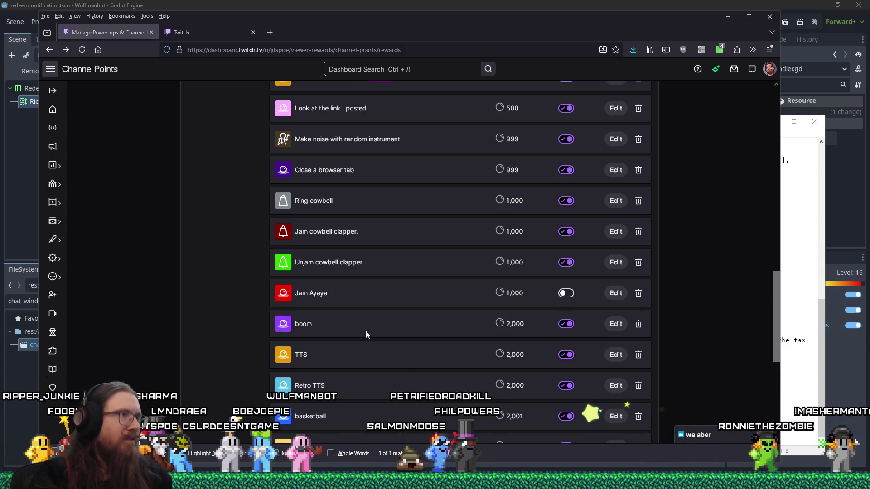
{"action": "scroll", "coordinate": [392, 195], "scroll_direction": "up", "scroll_amount": 5}
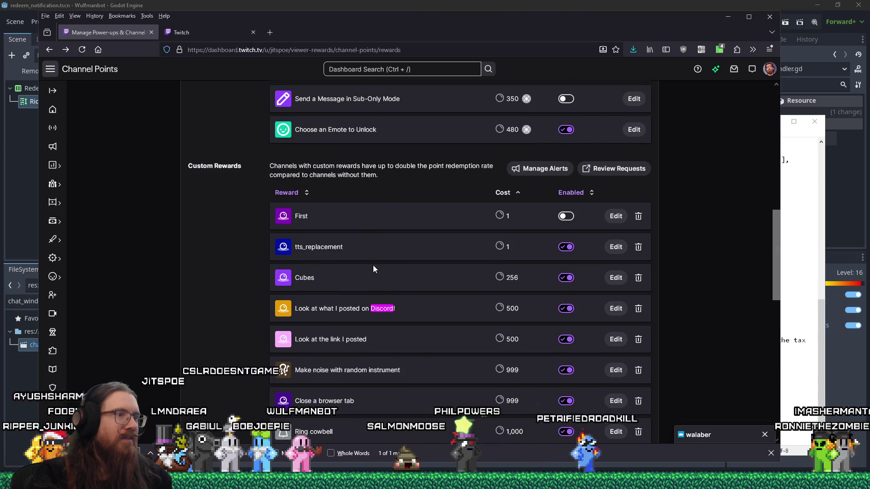
{"action": "left_click", "coordinate": [614, 247]}
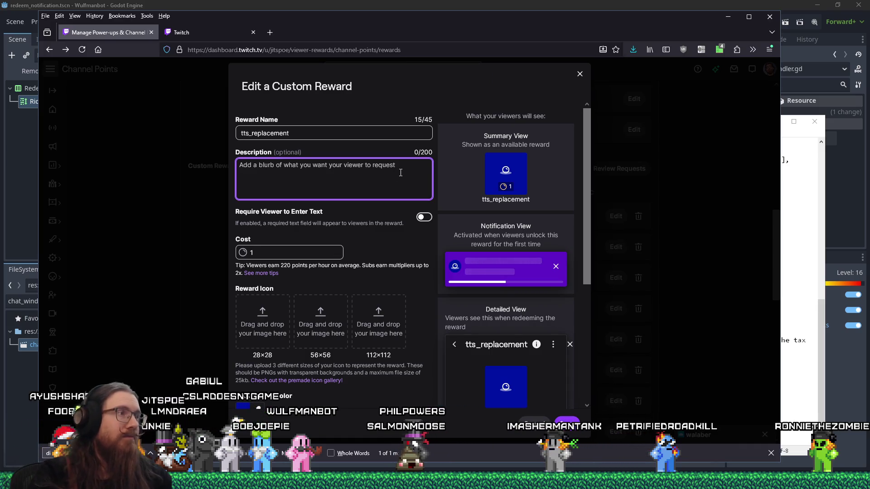
Save tts_replacement with description 'Text to speech (Zira voice)' and a 2000 cost
{"action": "right_click", "coordinate": [380, 169]}
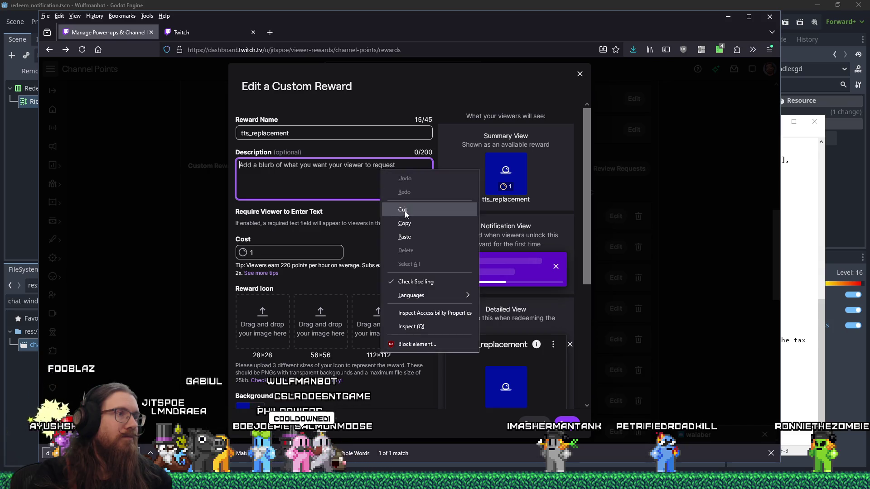
{"action": "left_click", "coordinate": [404, 237]}
{"action": "key", "text": "Tab"}
{"action": "key", "text": "Tab"}
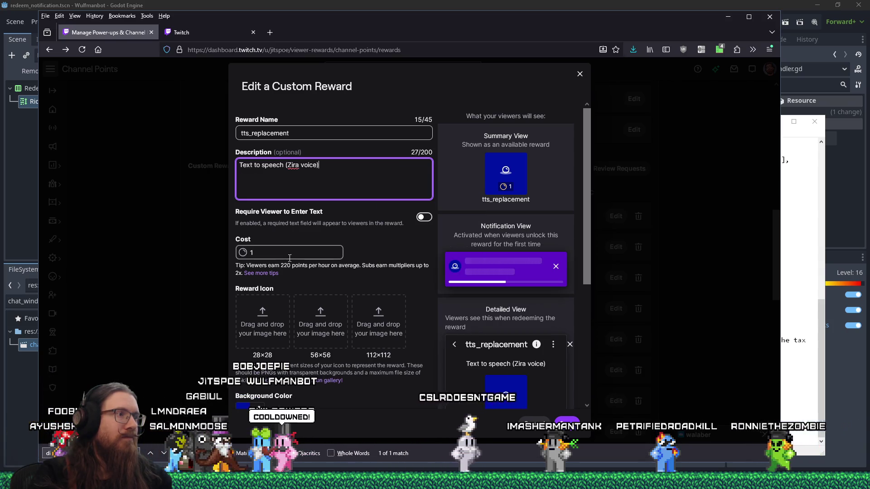
{"action": "type", "text": "2000"}
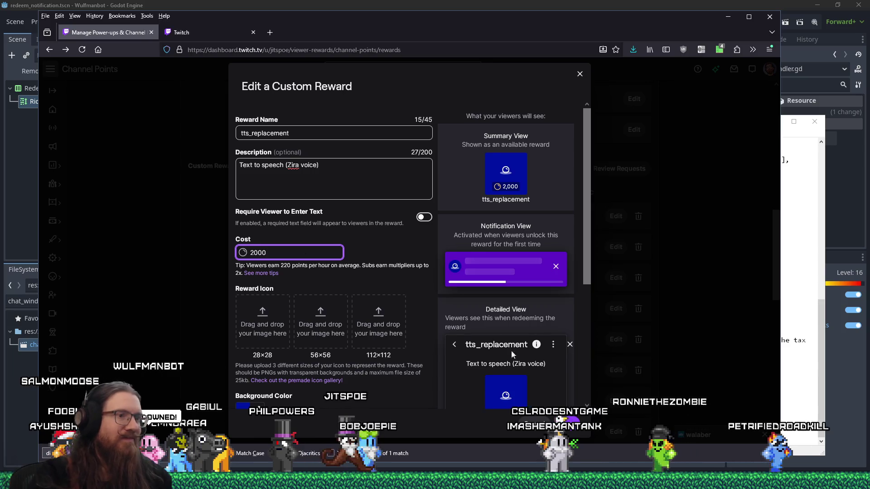
{"action": "key", "text": "Return"}
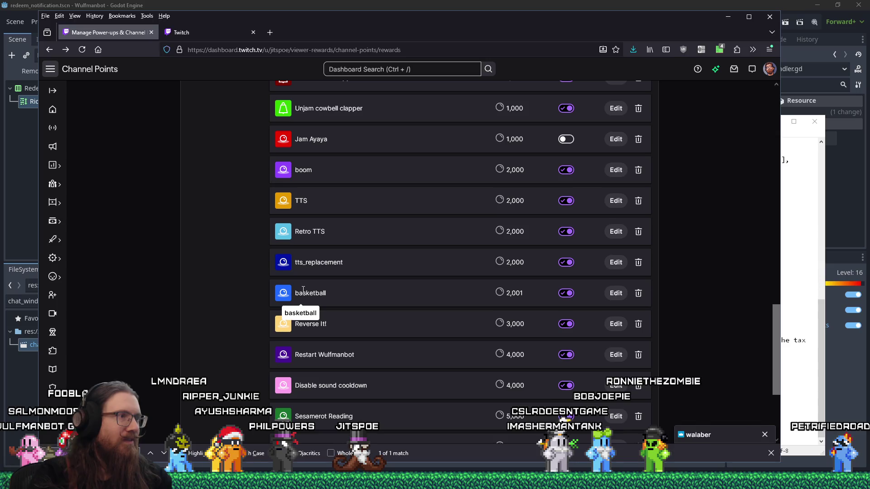
Back out of deleting the TTS reward and reload the reward request queue
{"action": "left_click", "coordinate": [638, 201]}
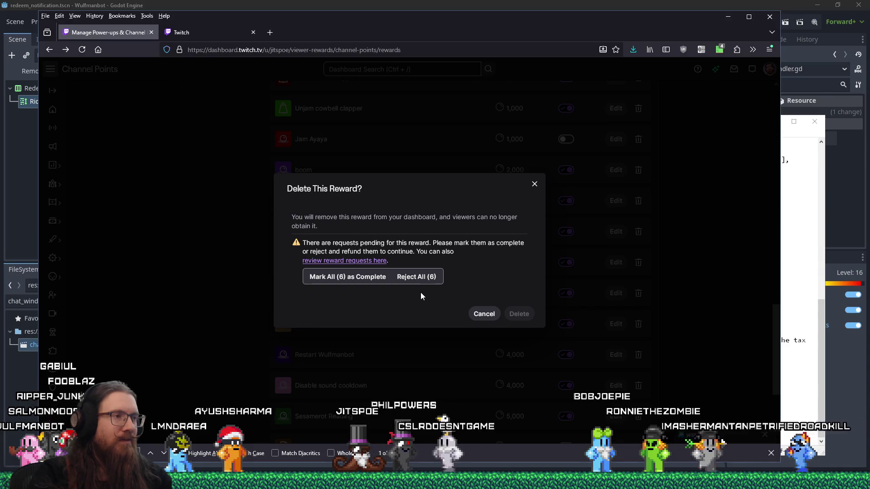
{"action": "left_click", "coordinate": [534, 184]}
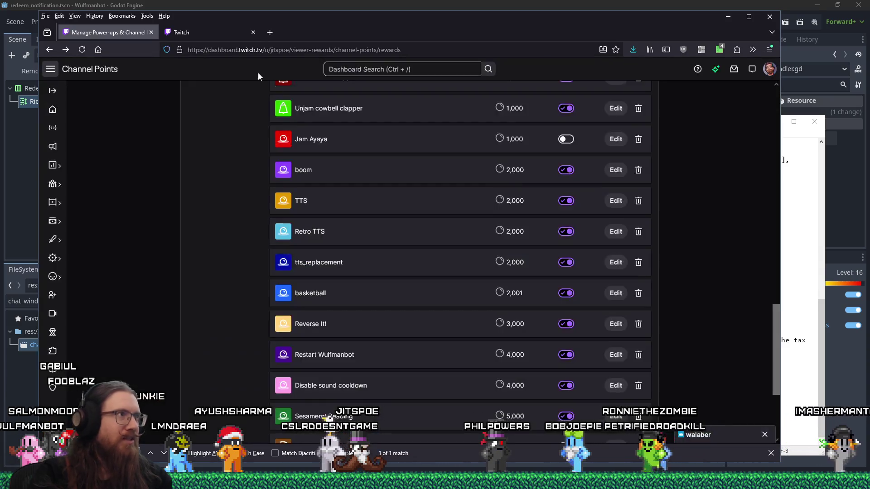
{"action": "key", "text": "ctrl+Tab"}
{"action": "left_click", "coordinate": [82, 49]}
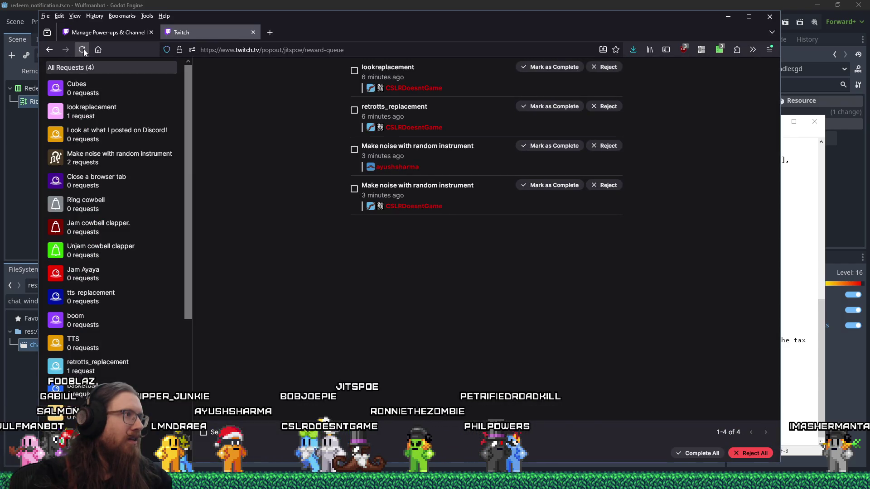
{"action": "scroll", "coordinate": [98, 215], "scroll_direction": "down", "scroll_amount": 3}
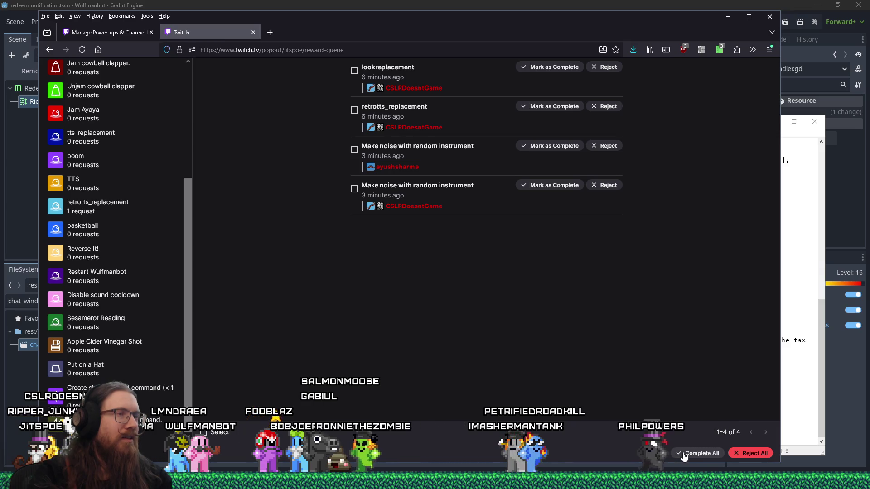
Refund one instrument request, complete all remaining requests, and return to the rewards list
{"action": "left_click", "coordinate": [607, 147]}
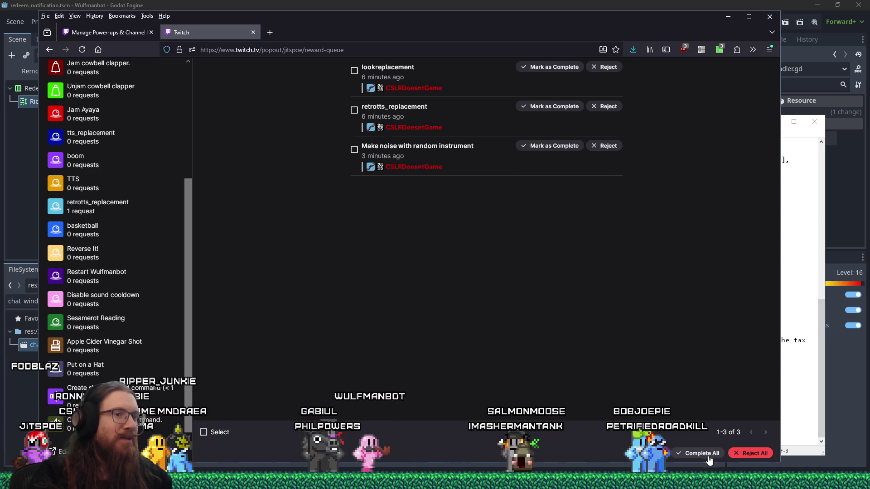
{"action": "left_click", "coordinate": [709, 455]}
{"action": "left_click", "coordinate": [462, 280]}
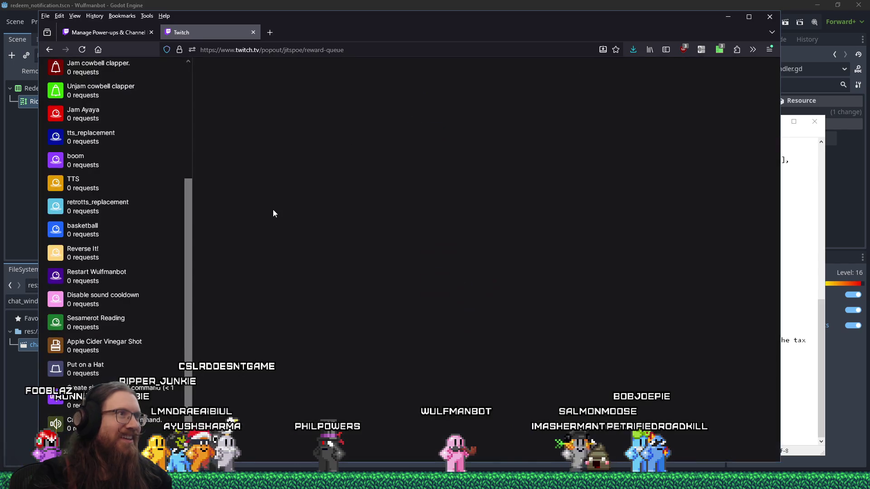
{"action": "left_click", "coordinate": [86, 31]}
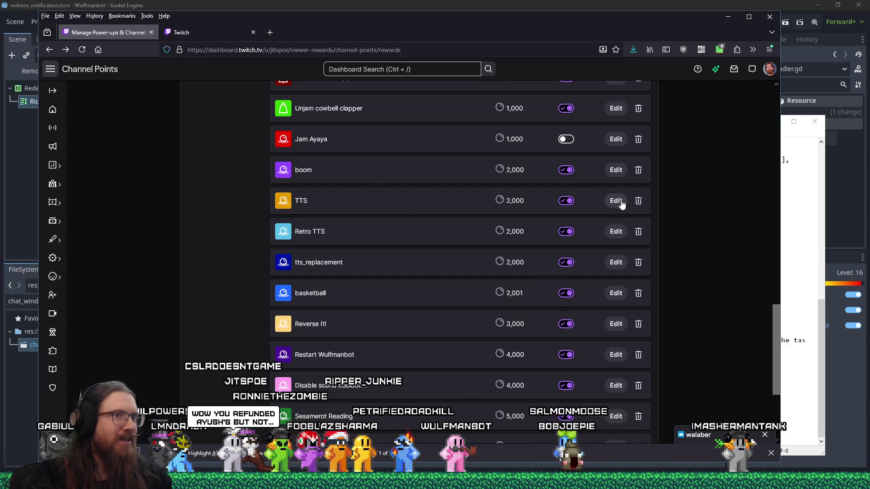
Delete the old TTS reward
{"action": "left_click", "coordinate": [638, 201]}
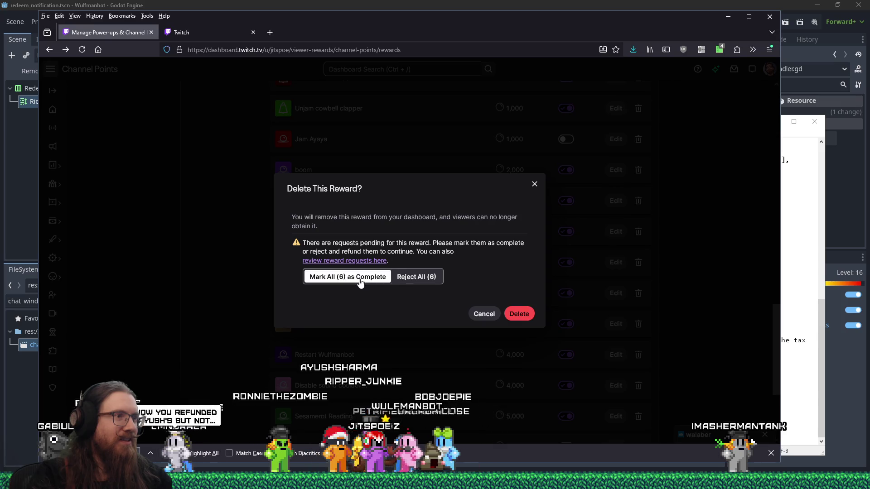
{"action": "left_click", "coordinate": [513, 314]}
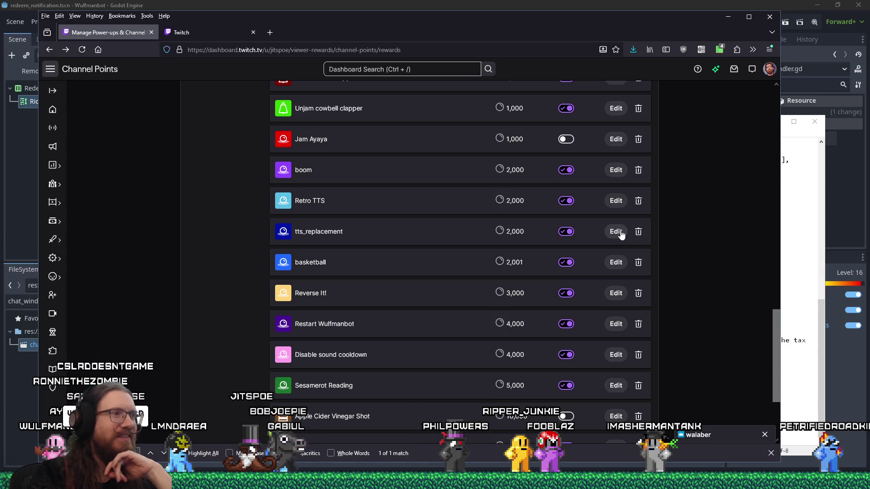
{"action": "left_click", "coordinate": [771, 453]}
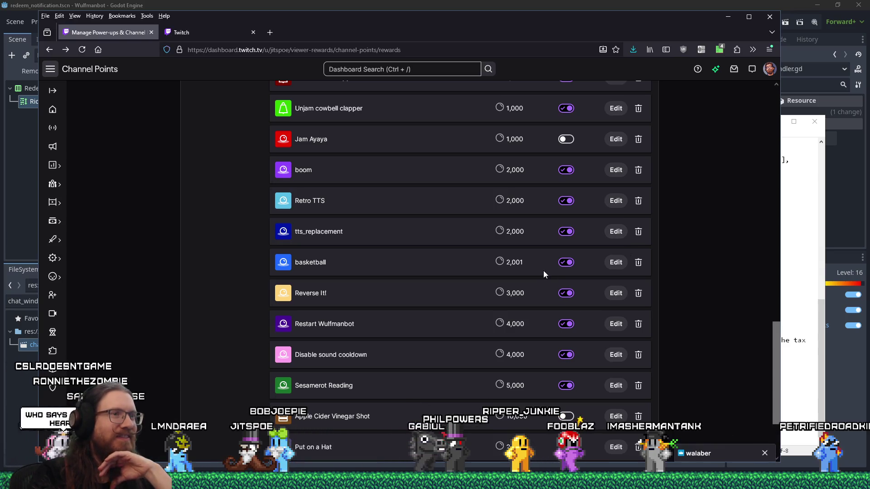
Rename the tts_replacement reward to 'TTS' and save it
{"action": "left_click", "coordinate": [609, 232]}
{"action": "triple_click", "coordinate": [332, 140]}
{"action": "type", "text": "TTS"}
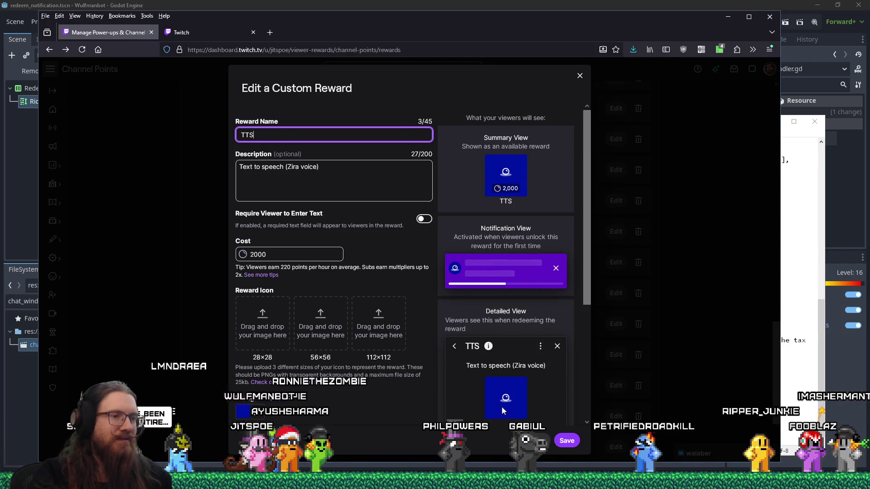
{"action": "left_click", "coordinate": [566, 440]}
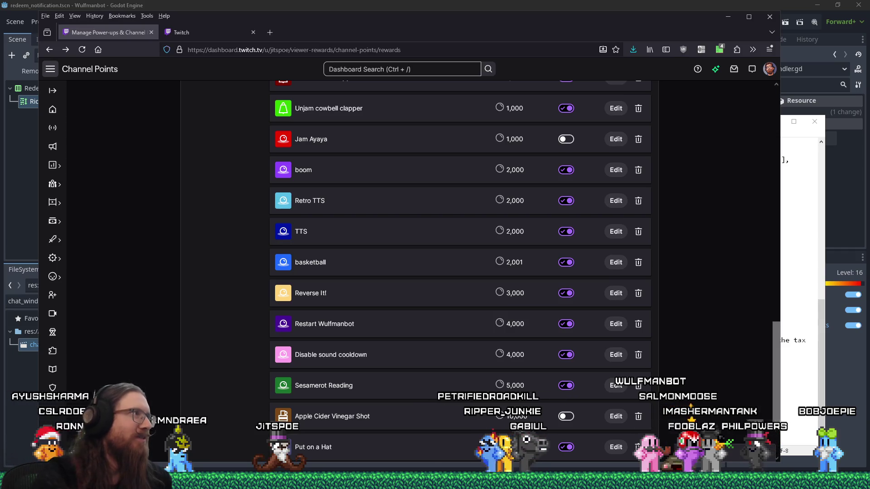
{"action": "left_click", "coordinate": [316, 4]}
Find 'tts' in project files and open the TTS case in overlay_scene.gd
{"action": "left_click", "coordinate": [444, 162]}
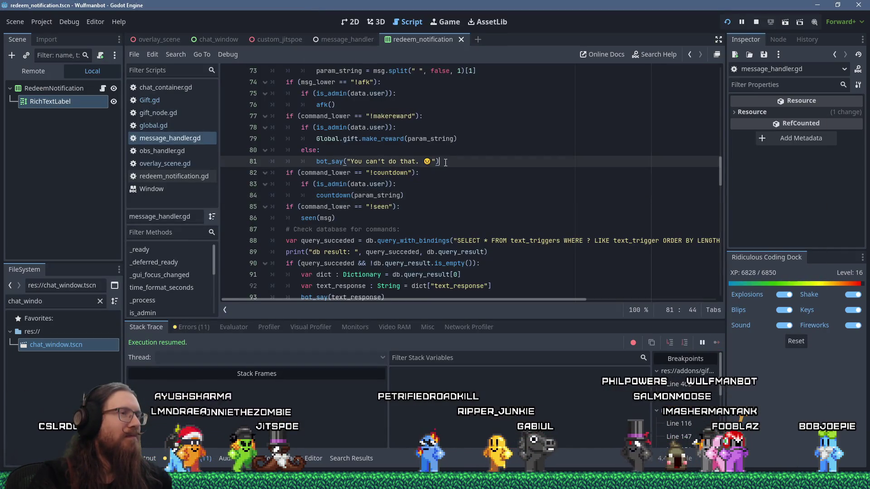
{"action": "scroll", "coordinate": [412, 178], "scroll_direction": "up", "scroll_amount": 3}
{"action": "left_click", "coordinate": [188, 55]}
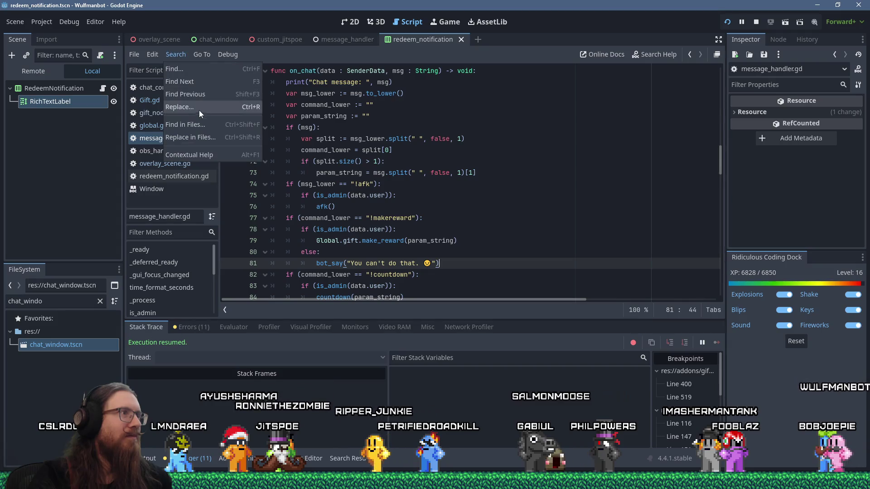
{"action": "left_click", "coordinate": [202, 122]}
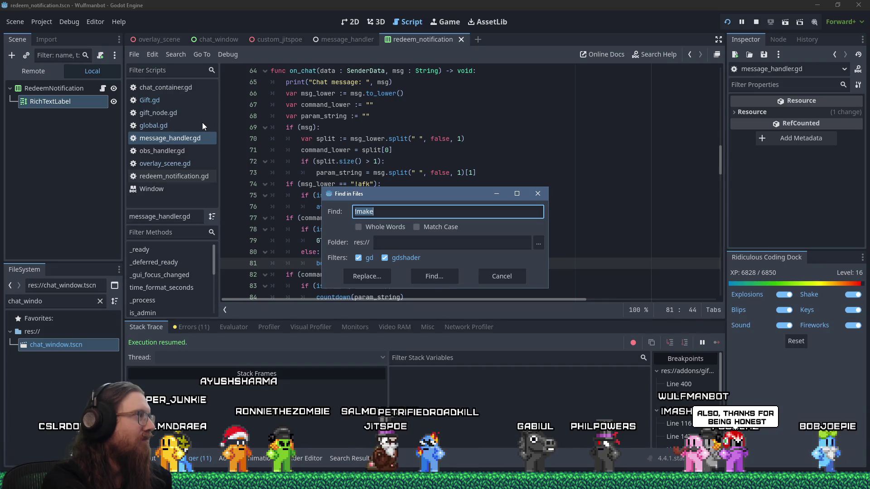
{"action": "type", "text": "tts"}
{"action": "key", "text": "Return"}
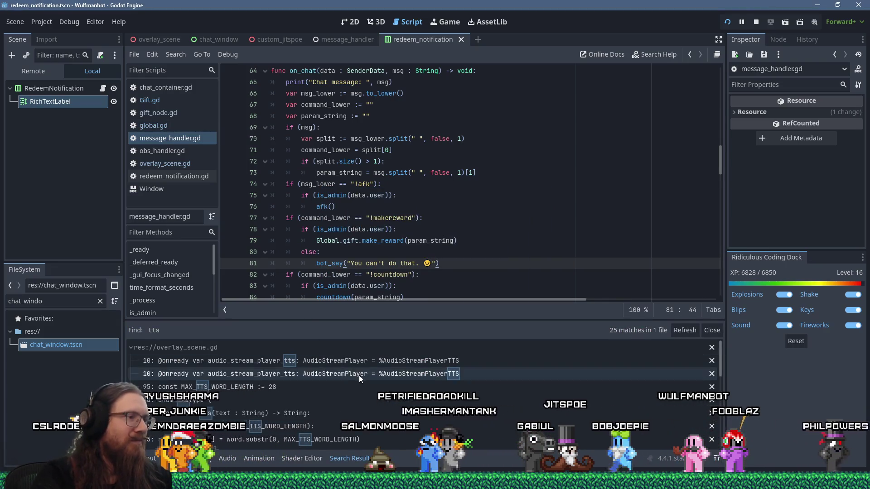
{"action": "scroll", "coordinate": [360, 379], "scroll_direction": "down", "scroll_amount": 10}
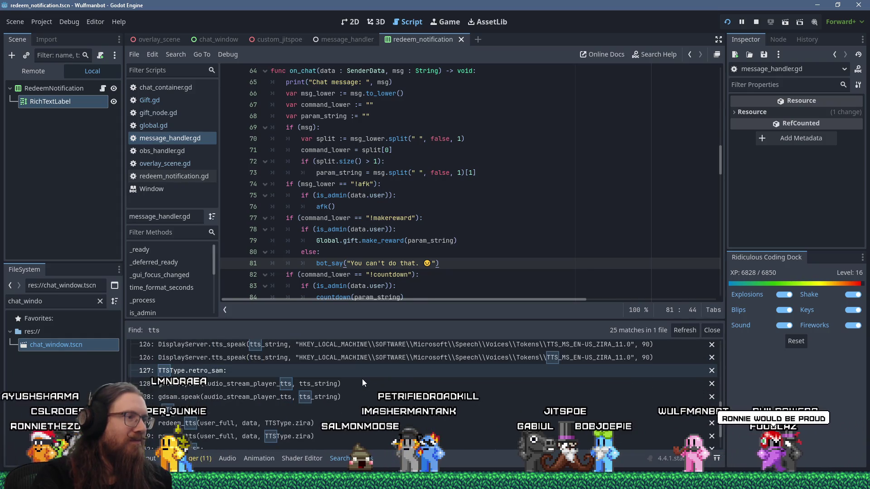
{"action": "left_click", "coordinate": [210, 407]}
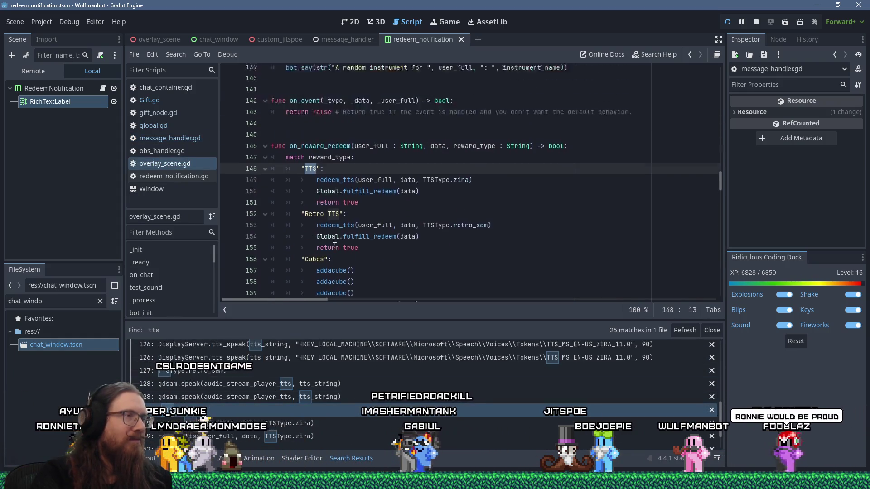
Set a breakpoint on the match reward_type line, inspect the Zira TTS call, and resume
{"action": "left_click_drag", "start_coordinate": [301, 195], "coordinate": [228, 184]}
{"action": "left_click", "coordinate": [229, 184]}
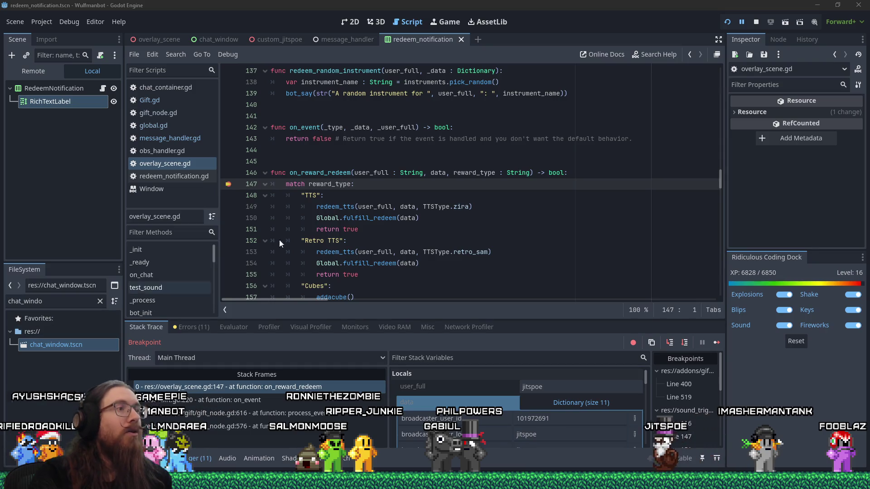
{"action": "left_click", "coordinate": [230, 189]}
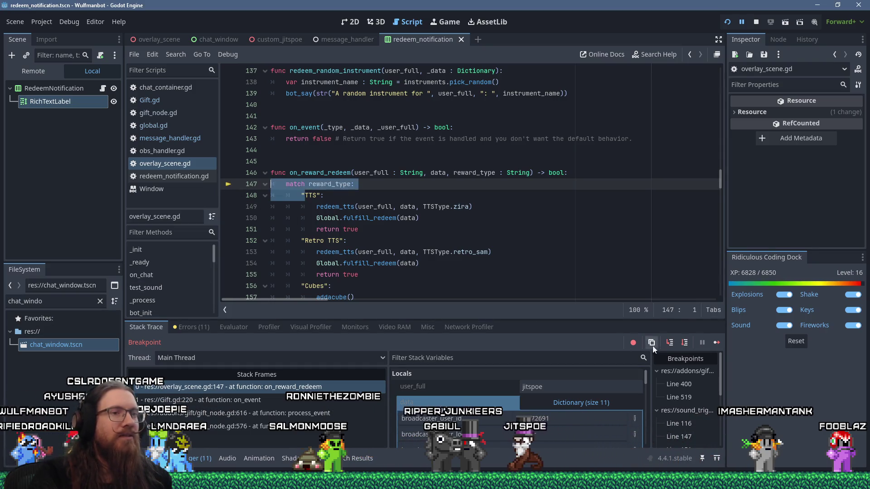
{"action": "left_click", "coordinate": [423, 206]}
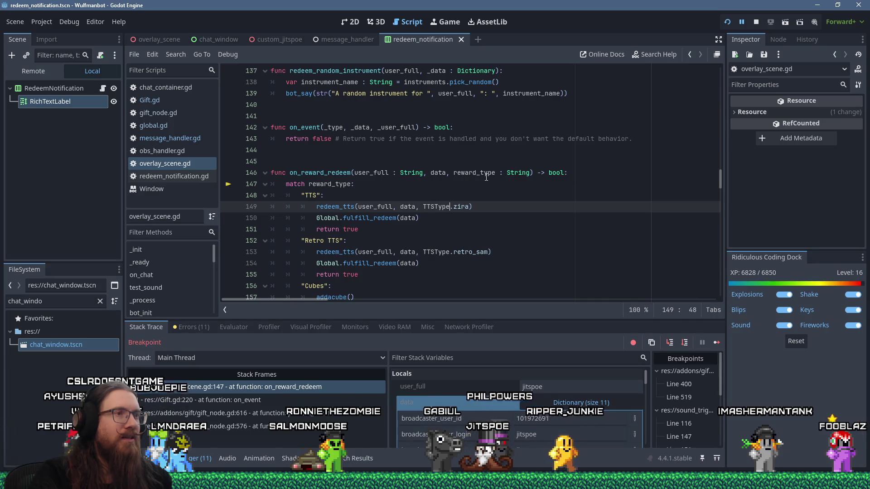
{"action": "left_click", "coordinate": [714, 343]}
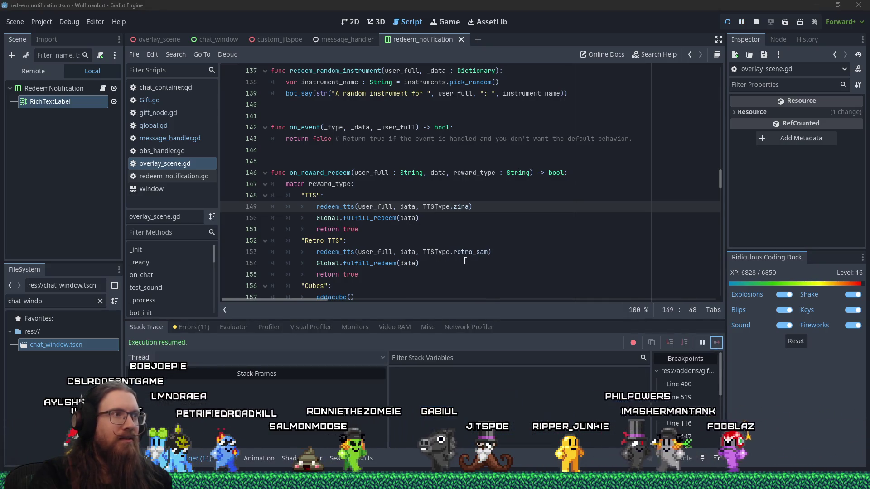
{"action": "key", "text": "alt+Tab"}
{"action": "key", "text": "alt+Tab"}
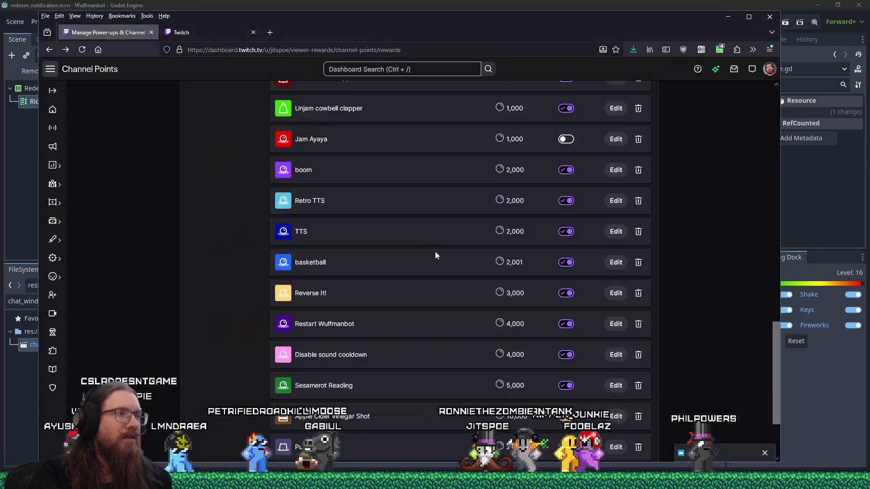
Make the Retro TTS reward require viewer text input and save it
{"action": "left_click", "coordinate": [612, 201]}
{"action": "scroll", "coordinate": [354, 303], "scroll_direction": "down", "scroll_amount": 3}
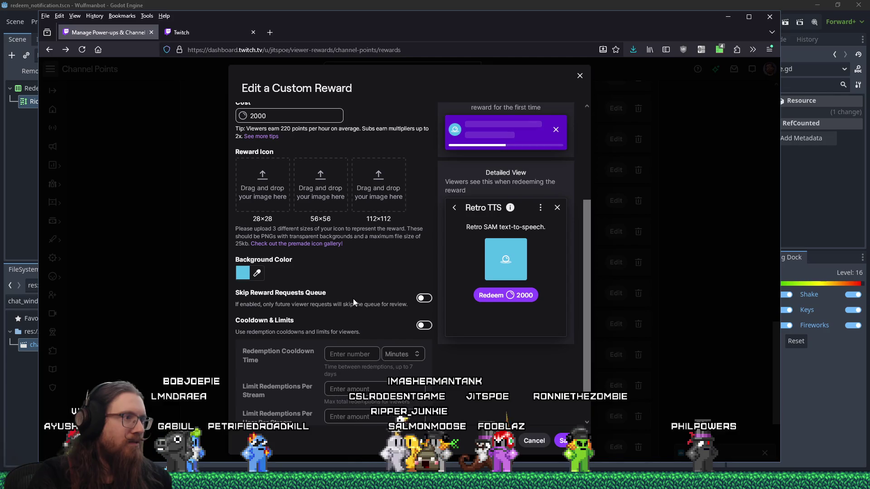
{"action": "scroll", "coordinate": [353, 300], "scroll_direction": "up", "scroll_amount": 3}
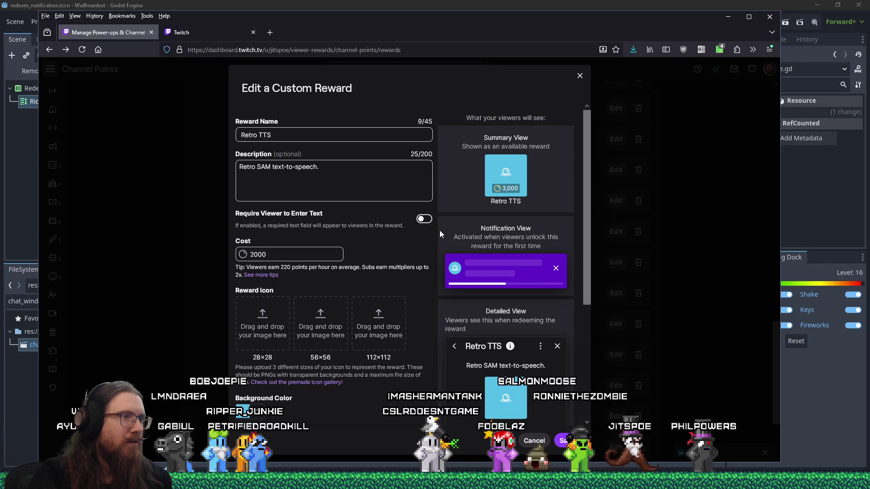
{"action": "left_click", "coordinate": [425, 219]}
{"action": "left_click", "coordinate": [566, 440]}
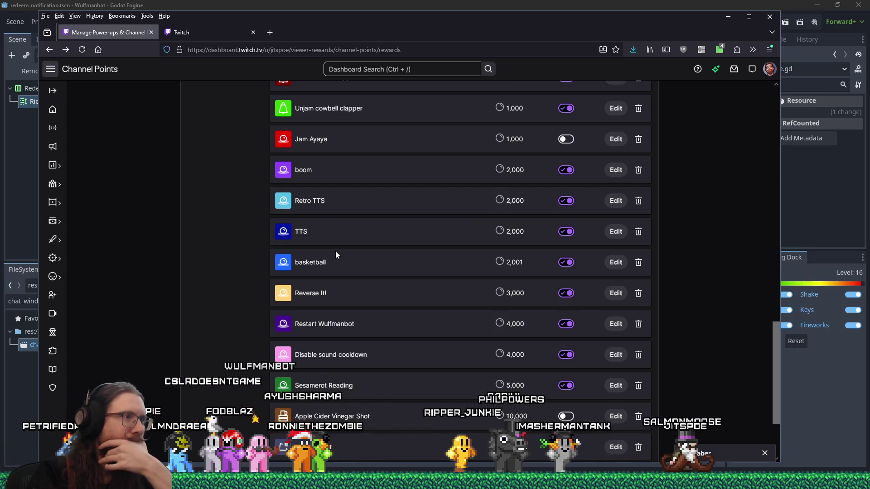
Inspect the Retro TTS and TTS reward settings, then check the empty reward queue
{"action": "left_click", "coordinate": [618, 204]}
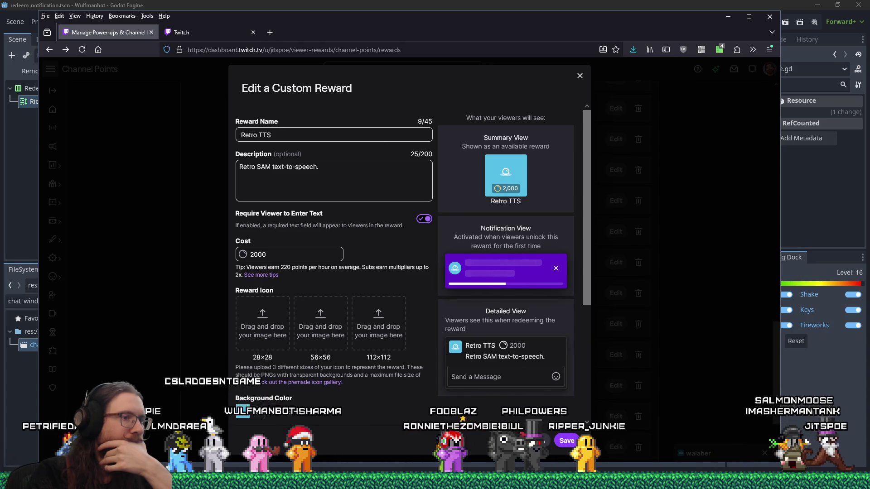
{"action": "left_click", "coordinate": [570, 439]}
{"action": "left_click", "coordinate": [615, 231]}
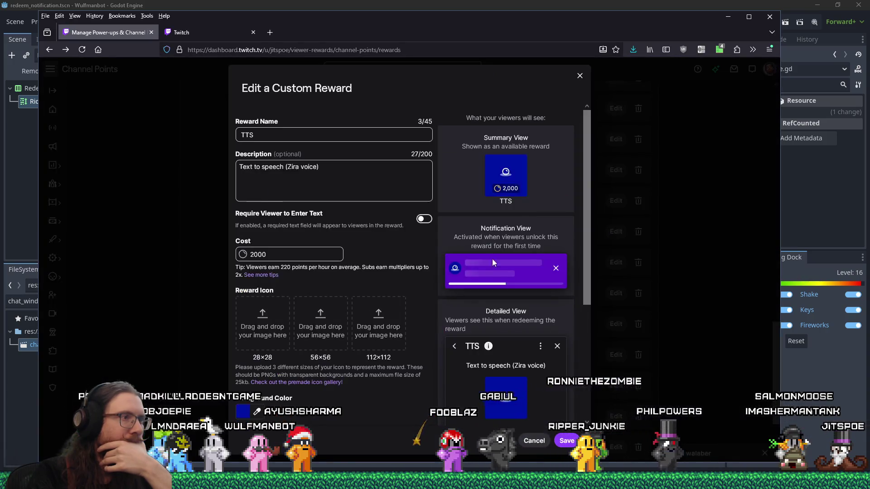
{"action": "left_click", "coordinate": [563, 439]}
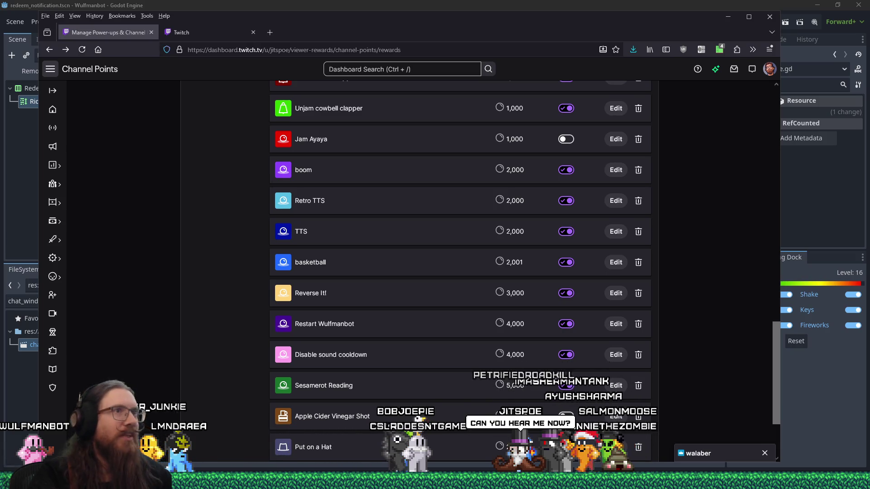
{"action": "left_click", "coordinate": [200, 38]}
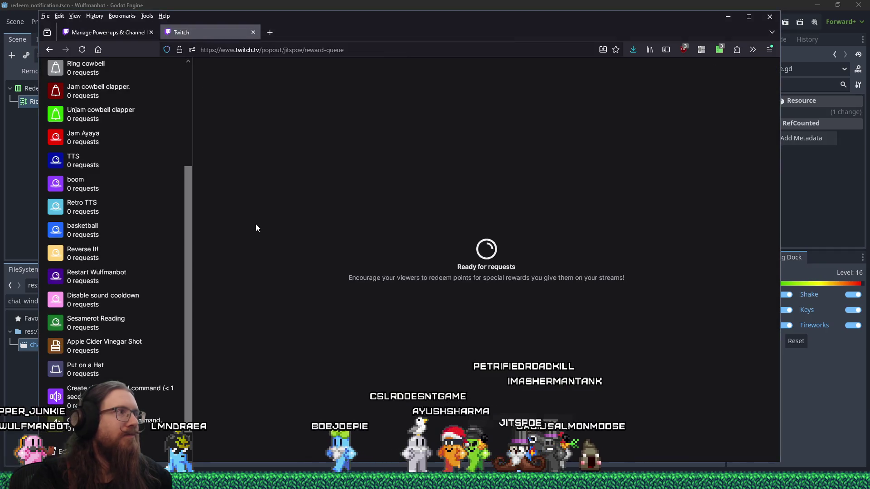
{"action": "left_click_drag", "start_coordinate": [187, 281], "coordinate": [186, 167]}
{"action": "left_click", "coordinate": [362, 4]}
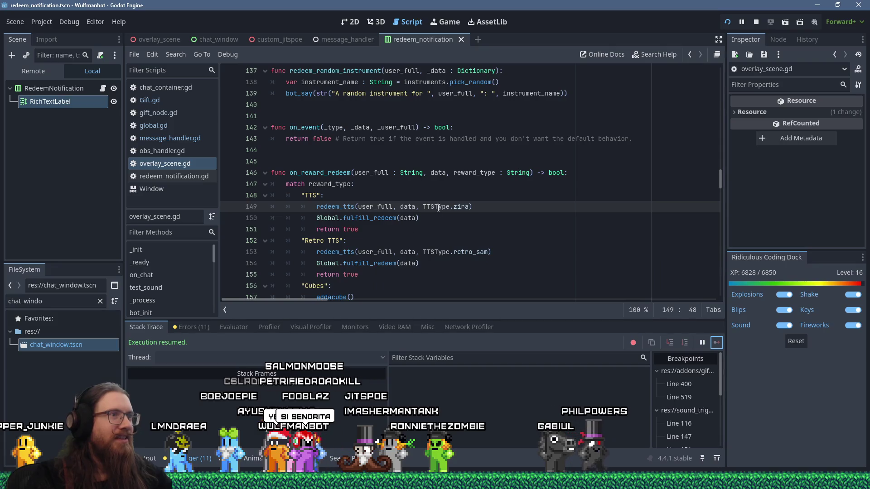
Jump from the handler's close_browser_tab call to its definition
{"action": "scroll", "coordinate": [397, 199], "scroll_direction": "down", "scroll_amount": 1}
{"action": "scroll", "coordinate": [397, 199], "scroll_direction": "down", "scroll_amount": 2}
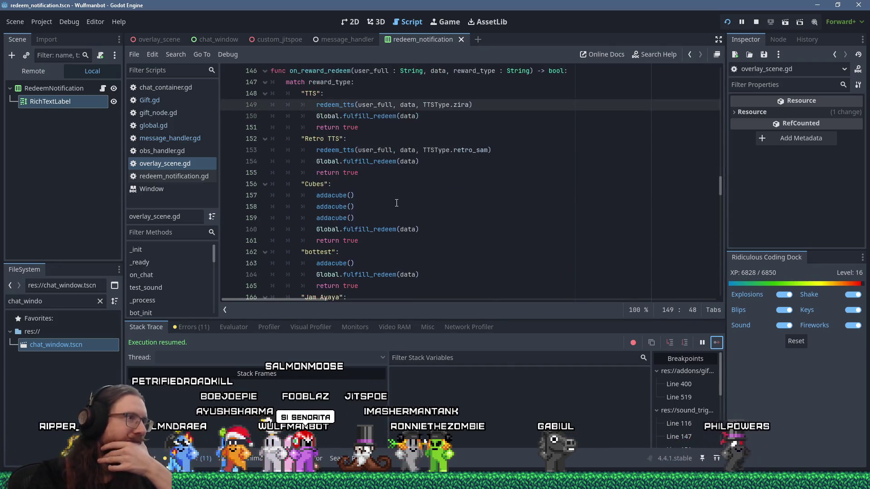
{"action": "scroll", "coordinate": [397, 203], "scroll_direction": "down", "scroll_amount": 4}
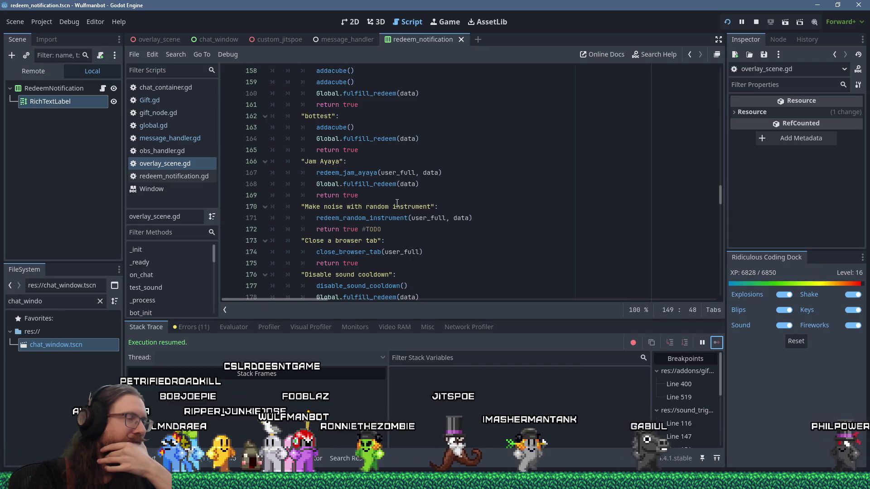
{"action": "scroll", "coordinate": [397, 203], "scroll_direction": "up", "scroll_amount": 5}
{"action": "scroll", "coordinate": [396, 203], "scroll_direction": "down", "scroll_amount": 4}
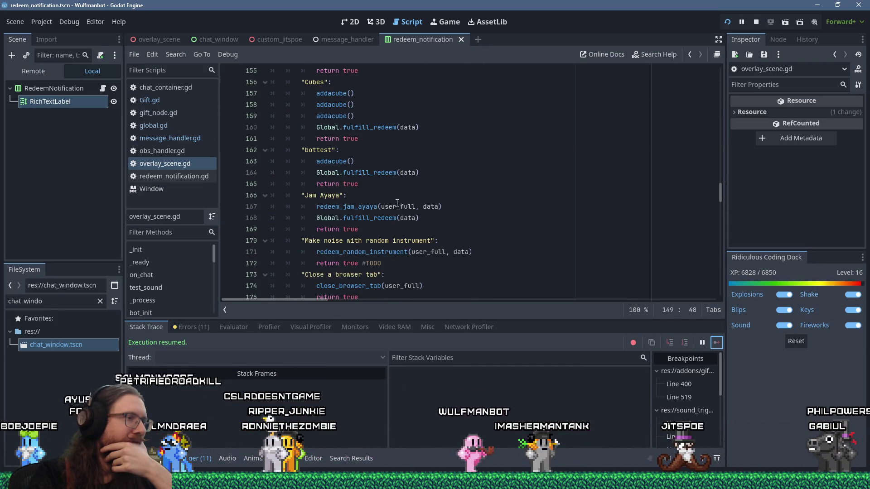
{"action": "scroll", "coordinate": [397, 202], "scroll_direction": "down", "scroll_amount": 1}
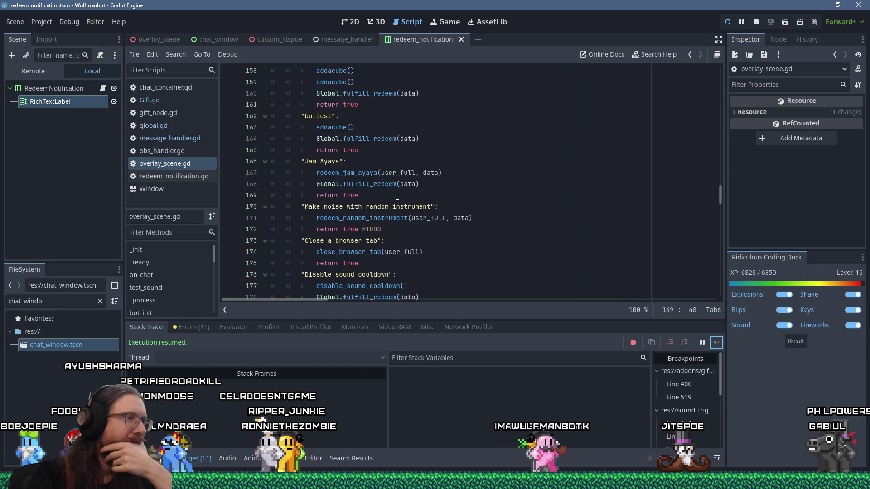
{"action": "left_click", "coordinate": [360, 230]}
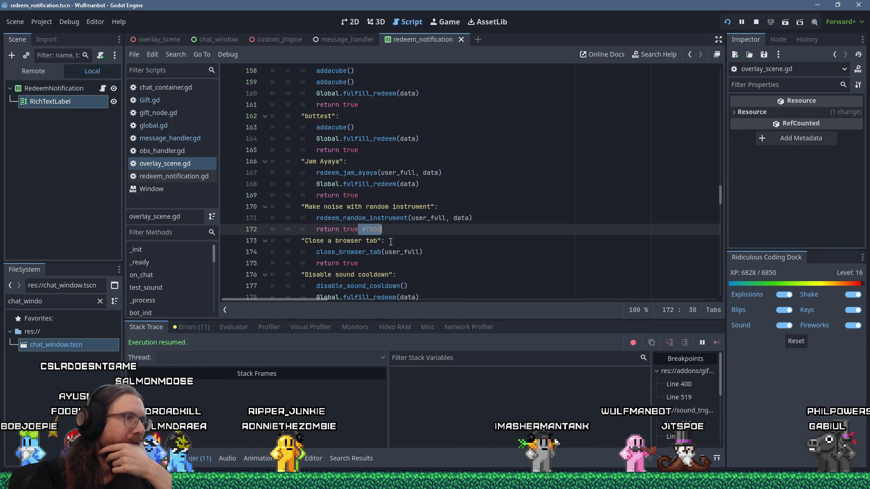
{"action": "left_click", "coordinate": [369, 252]}
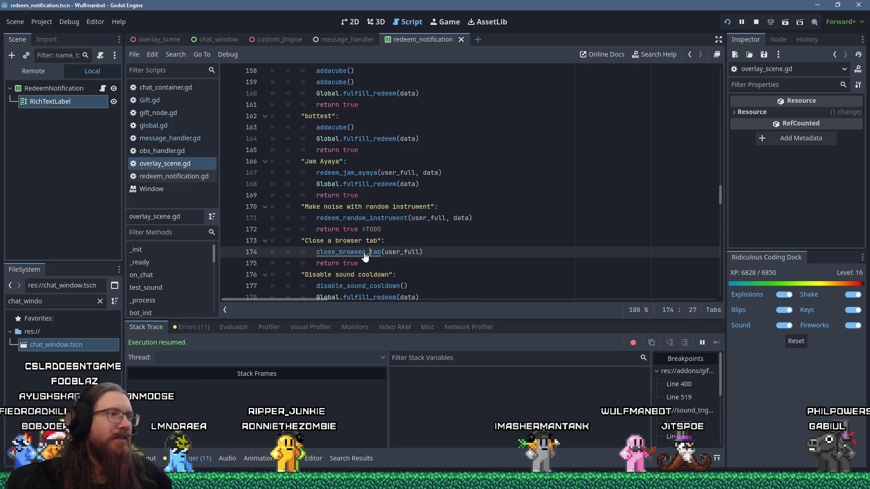
{"action": "left_click", "coordinate": [364, 255], "text": "ctrl"}
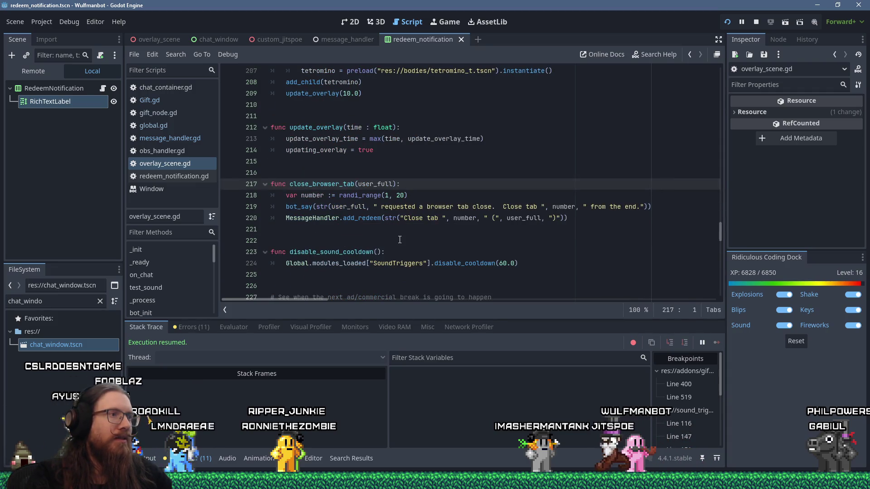
Copy the add_redeem logging line and paste it after bot_say in redeem_random_instrument
{"action": "left_click", "coordinate": [595, 217]}
{"action": "key", "text": "shift+Home"}
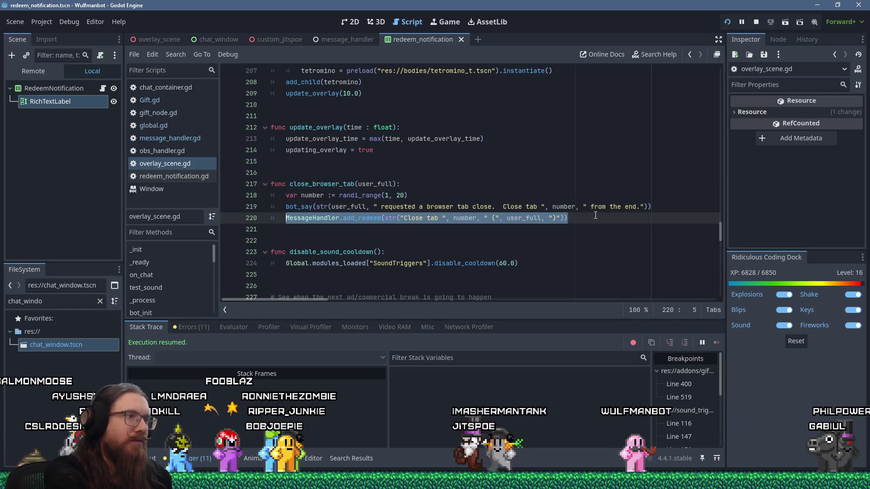
{"action": "key", "text": "alt+Left"}
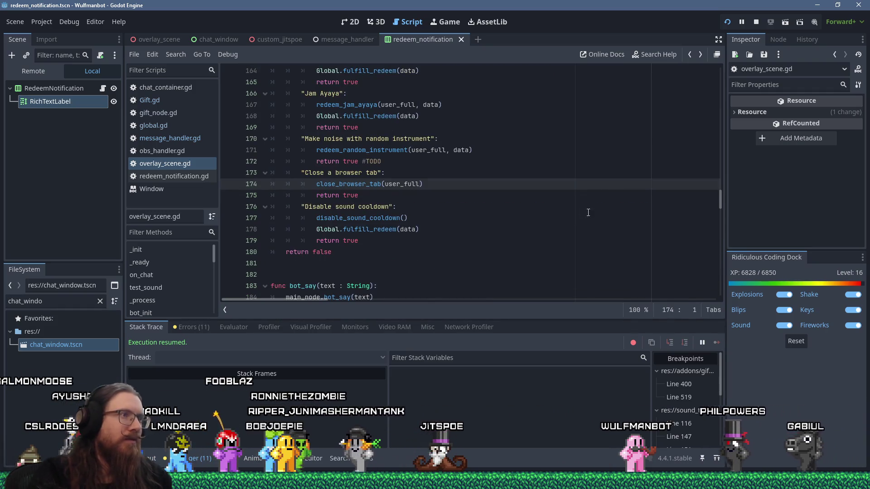
{"action": "scroll", "coordinate": [385, 219], "scroll_direction": "up", "scroll_amount": 2}
{"action": "left_click", "coordinate": [385, 219], "text": "ctrl"}
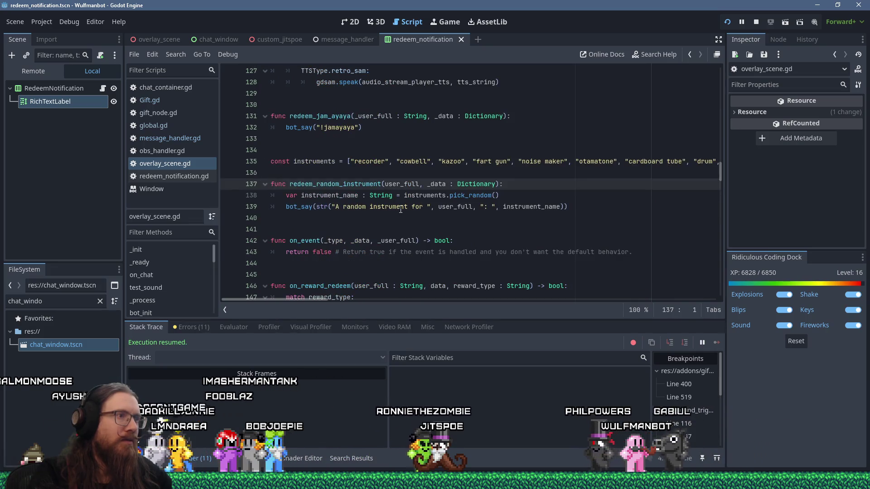
{"action": "left_click", "coordinate": [580, 206]}
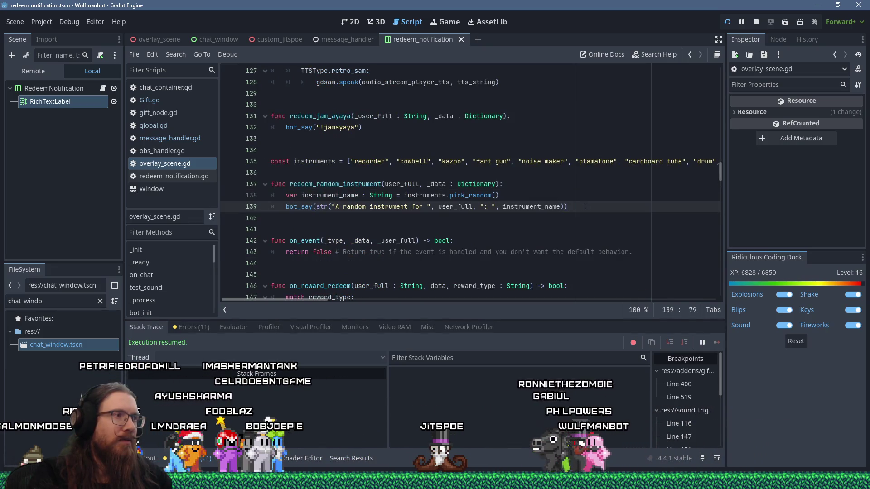
{"action": "key", "text": "Return"}
{"action": "key", "text": "shift+Insert"}
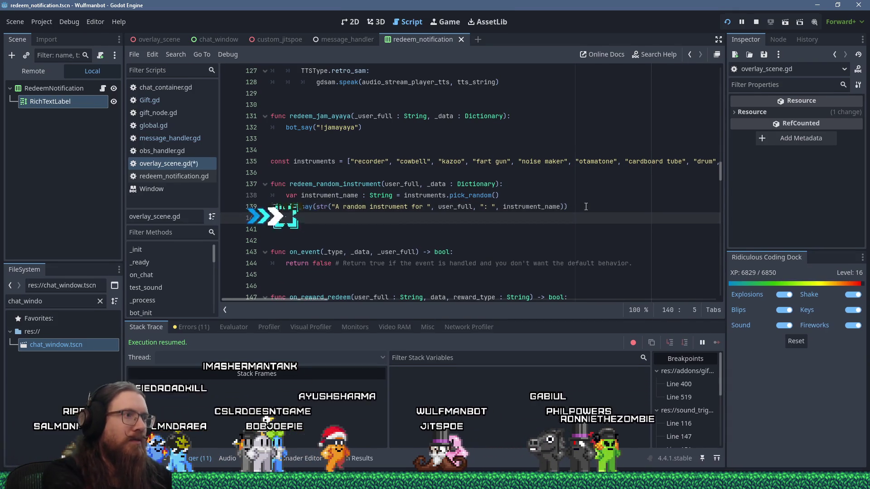
Change the pasted log label to "Random instrument: " with instrument_name as argument, and save
{"action": "key", "text": "Home"}
{"action": "key", "text": "Right"}
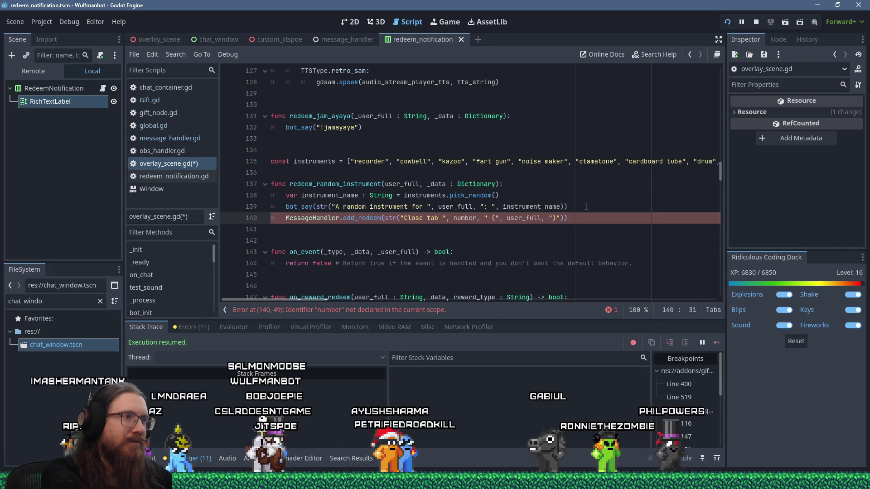
{"action": "key", "text": "Right"}
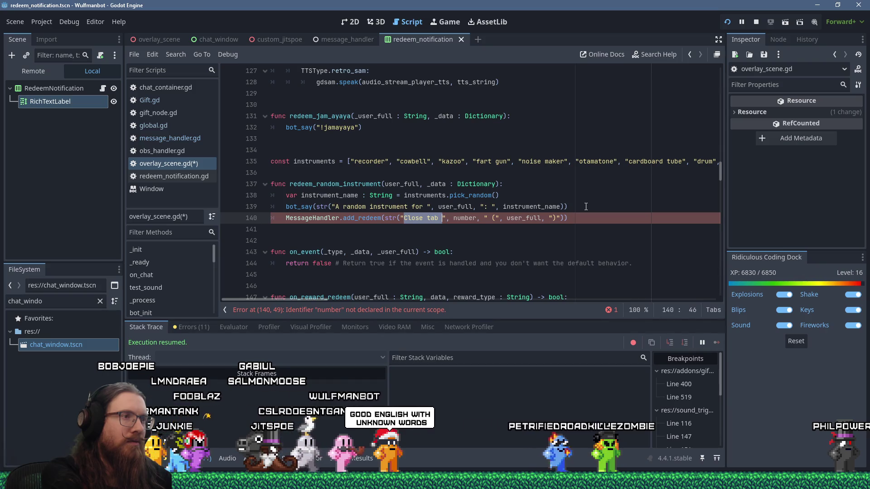
{"action": "type", "text": "Random instru"}
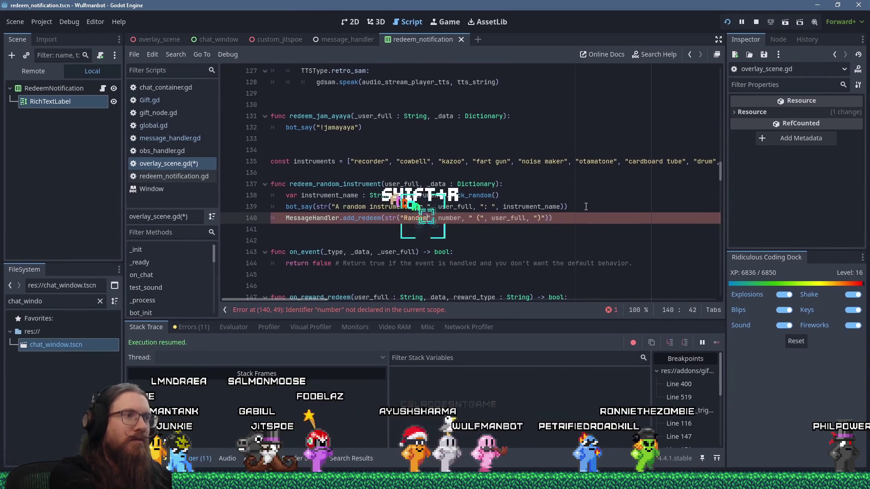
{"action": "type", "text": "ment: \""}
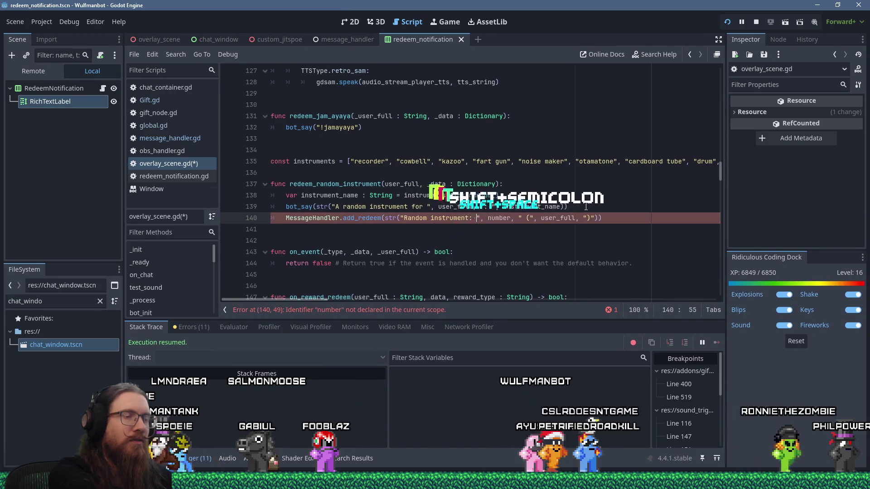
{"action": "key", "text": "Right"}
{"action": "key", "text": "Right"}
{"action": "key", "text": "ctrl+shift+Right"}
{"action": "key", "text": "ctrl+shift+Right"}
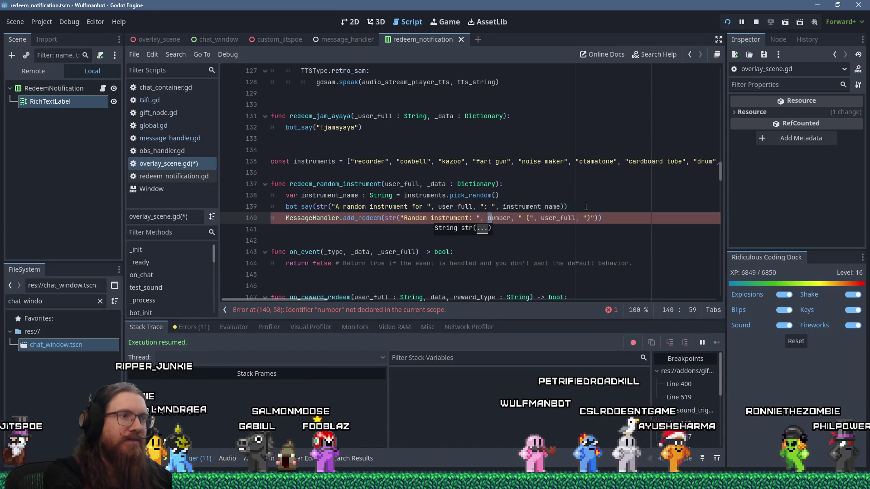
{"action": "type", "text": "instrument_name"}
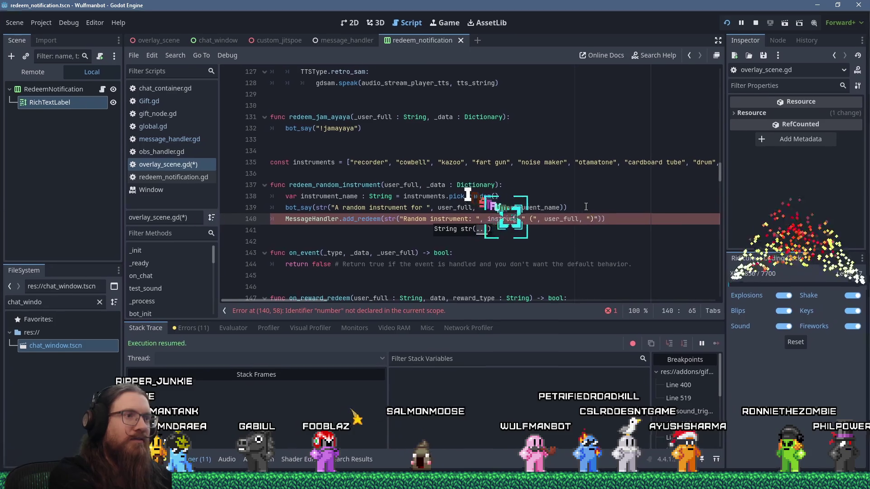
{"action": "key", "text": "ctrl+s"}
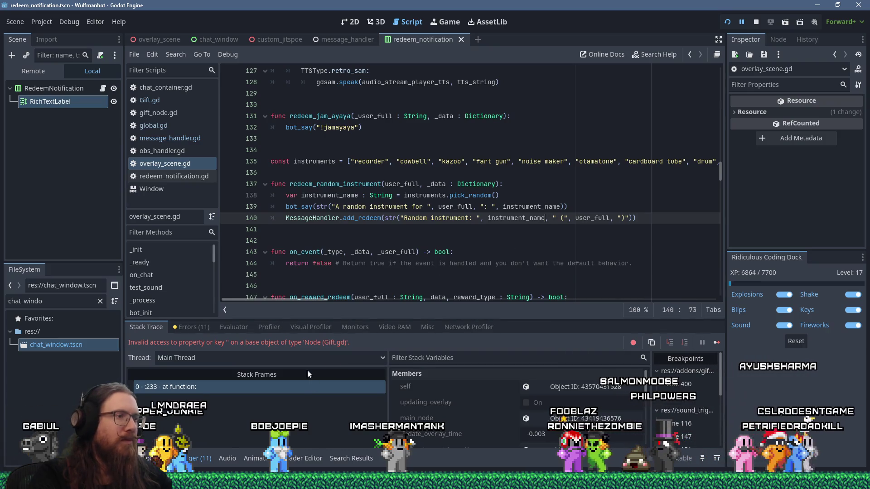
Relaunch the running bot scene so the updated random-instrument logging takes effect
{"action": "left_click", "coordinate": [399, 242]}
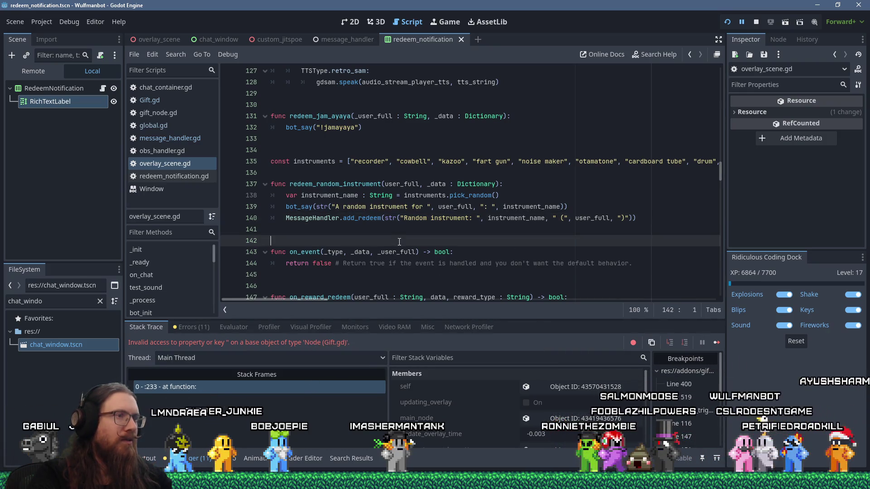
{"action": "left_click", "coordinate": [385, 218]}
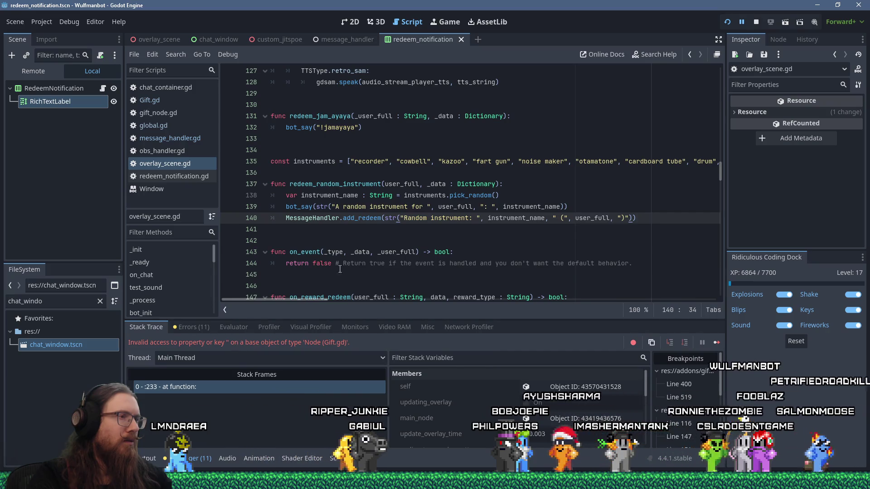
{"action": "left_click", "coordinate": [346, 252]}
{"action": "left_click", "coordinate": [728, 26]}
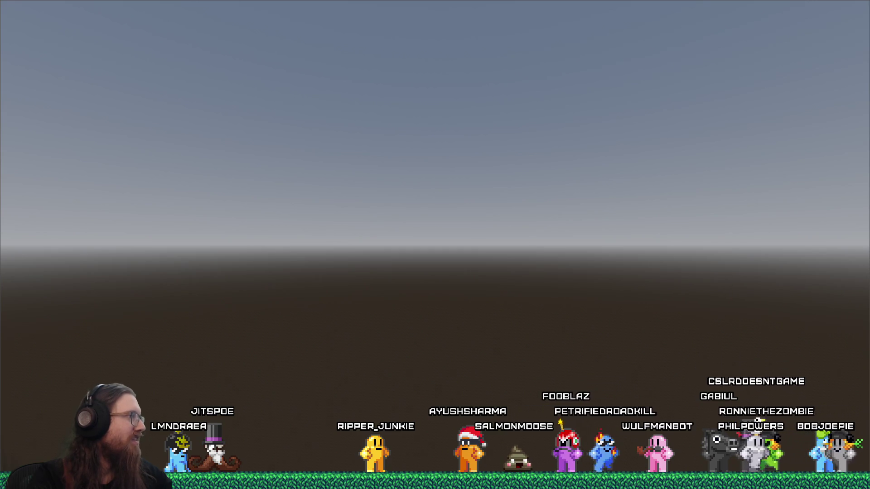
{"action": "key", "text": "alt+Tab"}
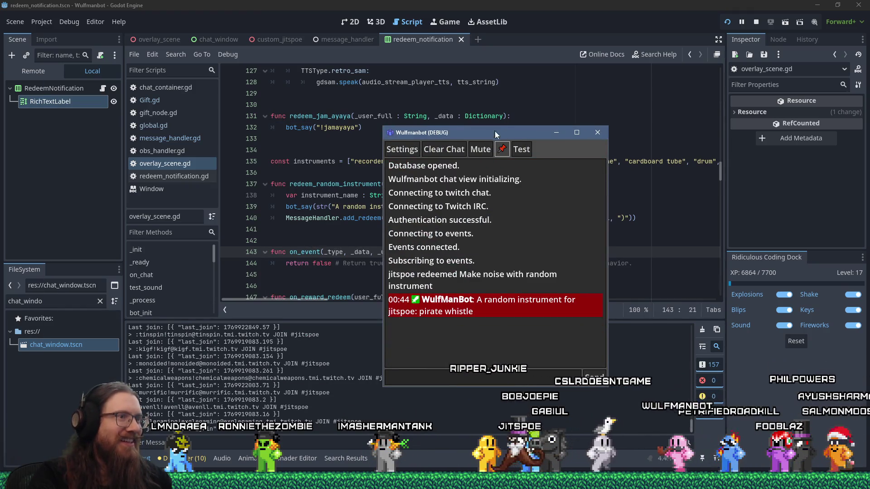
Move the bot's debug chat window aside, then bring up the open-windows switcher
{"action": "left_click_drag", "start_coordinate": [519, 133], "coordinate": [0, 148]}
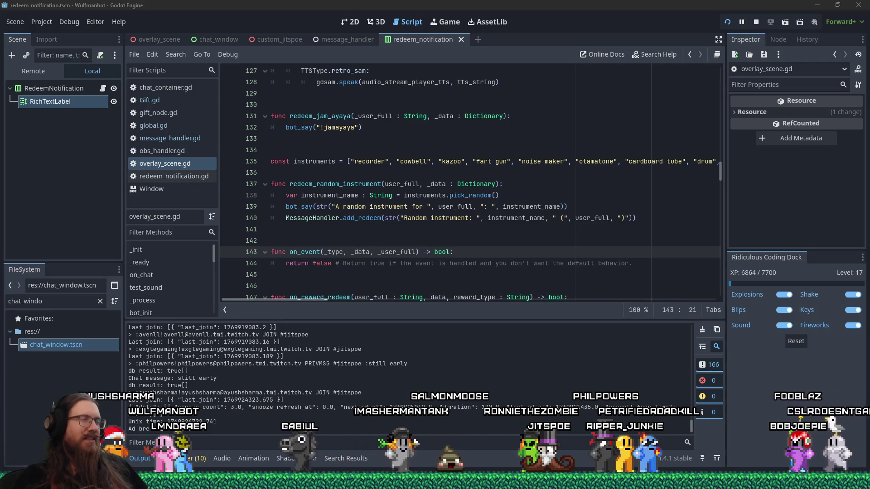
{"action": "key", "text": "alt+Tab"}
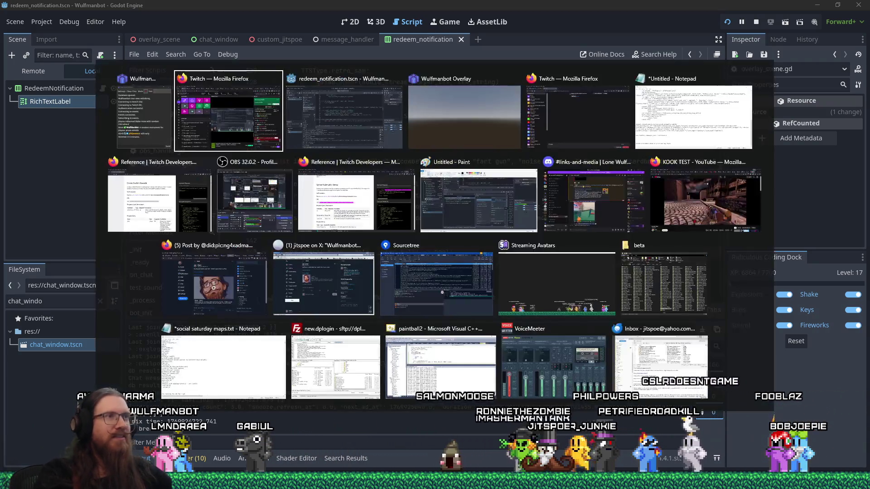
{"action": "key", "text": "alt+Tab"}
{"action": "key", "text": "alt+Tab"}
{"action": "key", "text": "alt+Tab"}
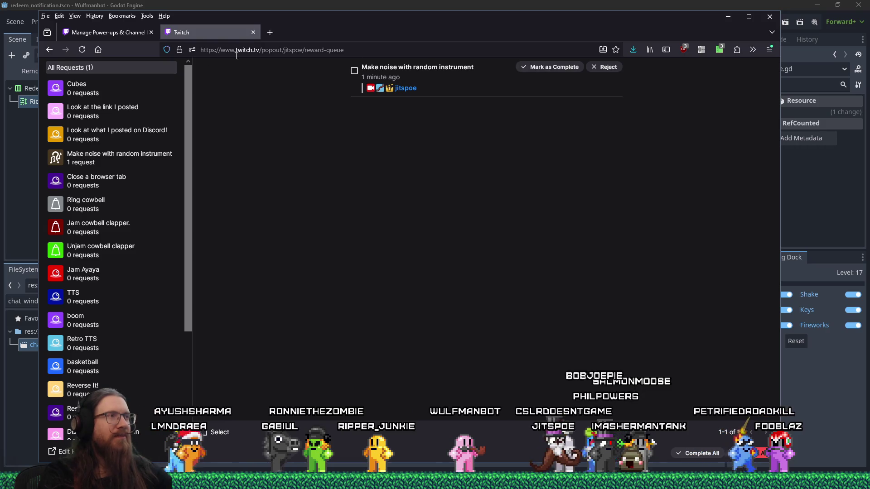
{"action": "left_click", "coordinate": [137, 34]}
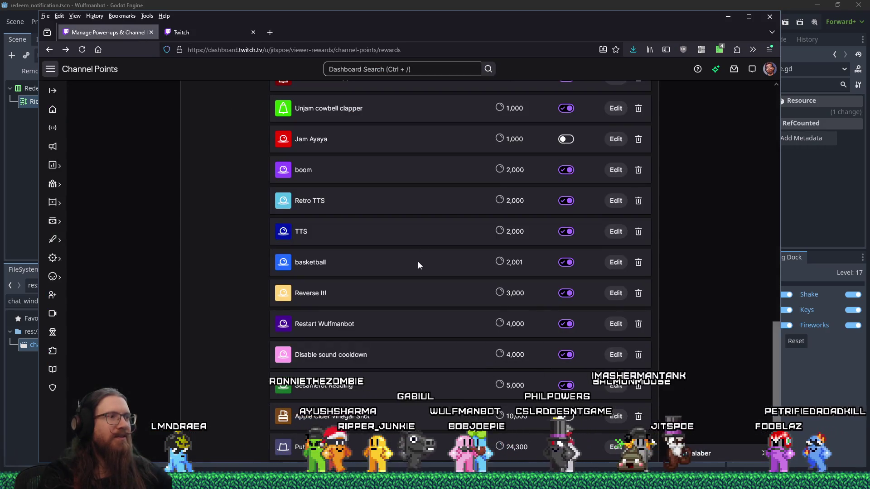
{"action": "scroll", "coordinate": [418, 262], "scroll_direction": "down", "scroll_amount": 1}
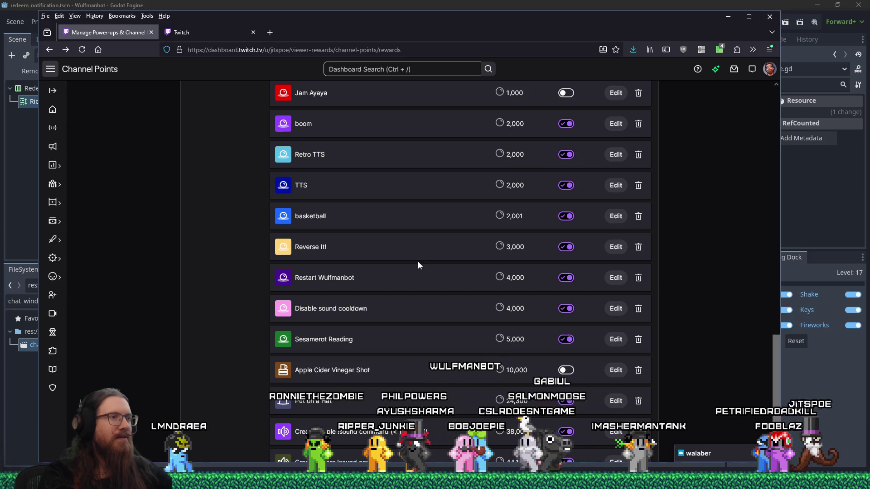
{"action": "scroll", "coordinate": [417, 262], "scroll_direction": "down", "scroll_amount": 1}
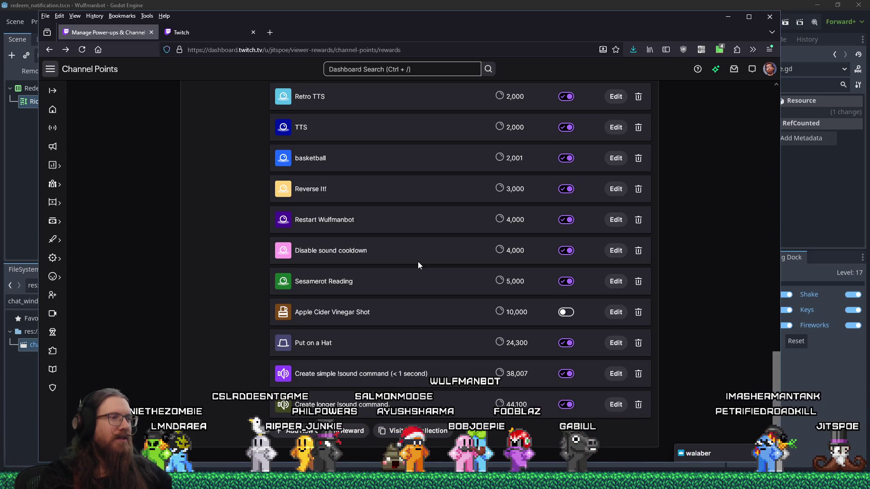
{"action": "scroll", "coordinate": [418, 262], "scroll_direction": "up", "scroll_amount": 10}
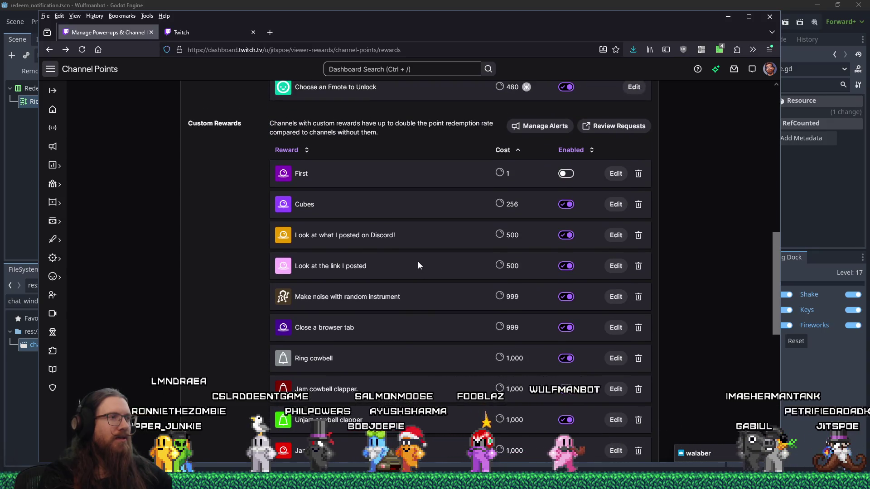
{"action": "scroll", "coordinate": [418, 262], "scroll_direction": "down", "scroll_amount": 5}
{"action": "scroll", "coordinate": [299, 266], "scroll_direction": "up", "scroll_amount": 4}
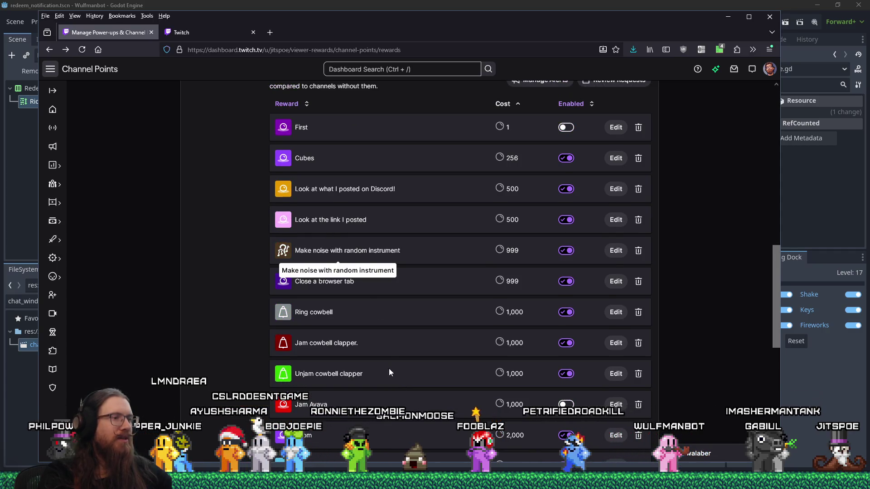
{"action": "scroll", "coordinate": [389, 369], "scroll_direction": "down", "scroll_amount": 1}
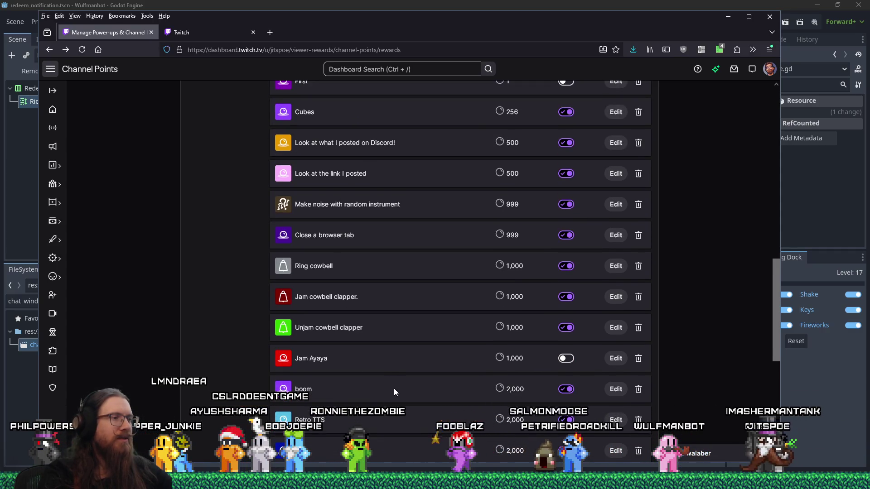
{"action": "left_click", "coordinate": [291, 9]}
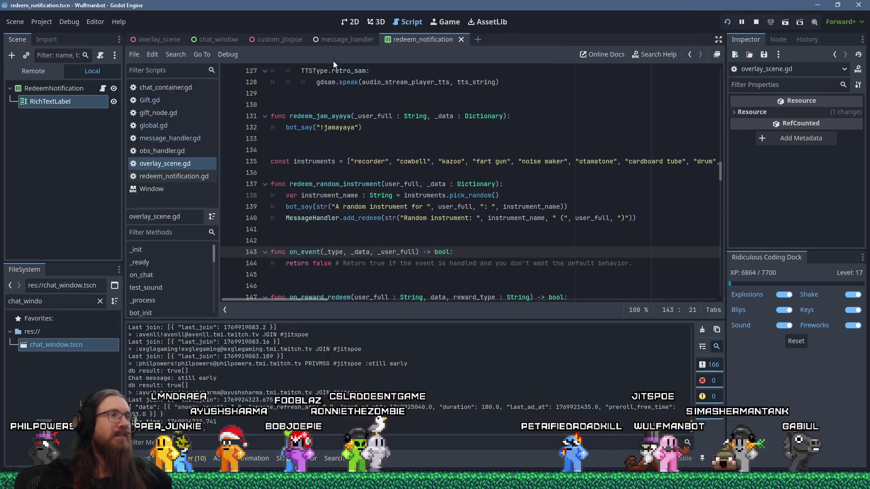
Open the Gift.gd, gift_node.gd, global.gd and message_handler.gd scripts
{"action": "left_click", "coordinate": [158, 96]}
{"action": "left_click", "coordinate": [164, 114]}
{"action": "left_click", "coordinate": [164, 128]}
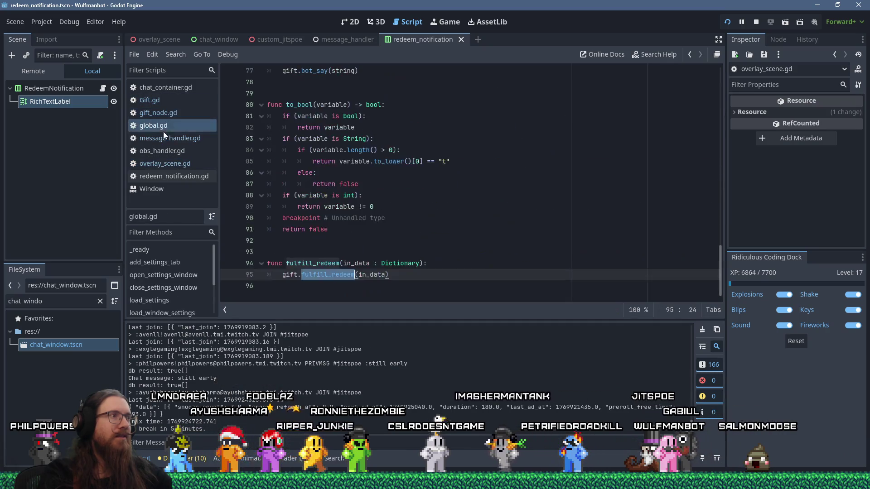
{"action": "left_click", "coordinate": [163, 138]}
Search all project files for "tts" and open the TTS match in overlay_scene.gd
{"action": "left_click", "coordinate": [186, 58]}
{"action": "left_click", "coordinate": [194, 124]}
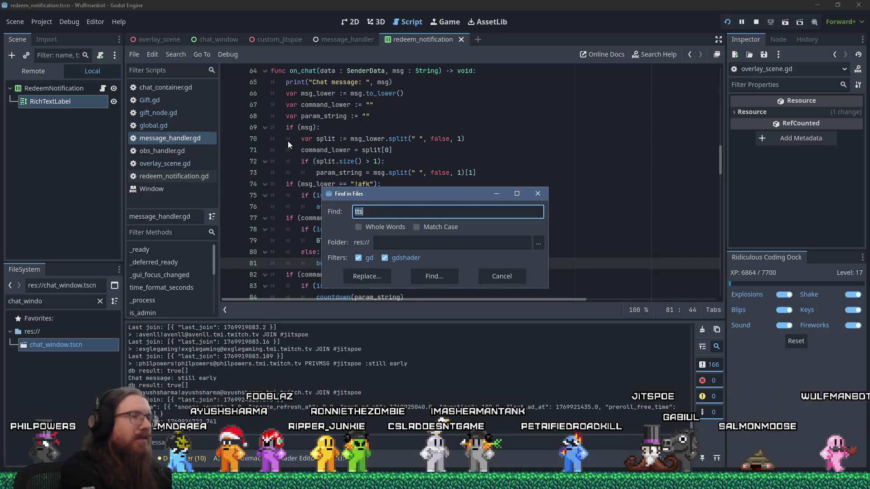
{"action": "type", "text": "\""}
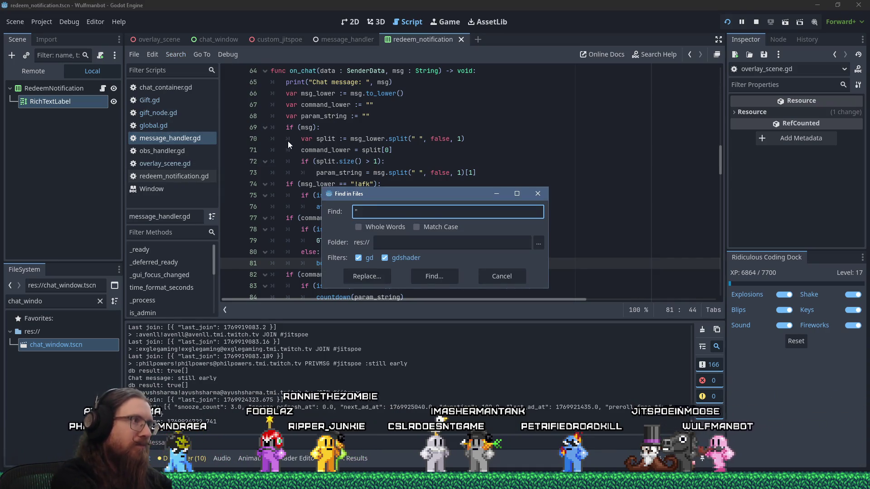
{"action": "type", "text": "tts\""}
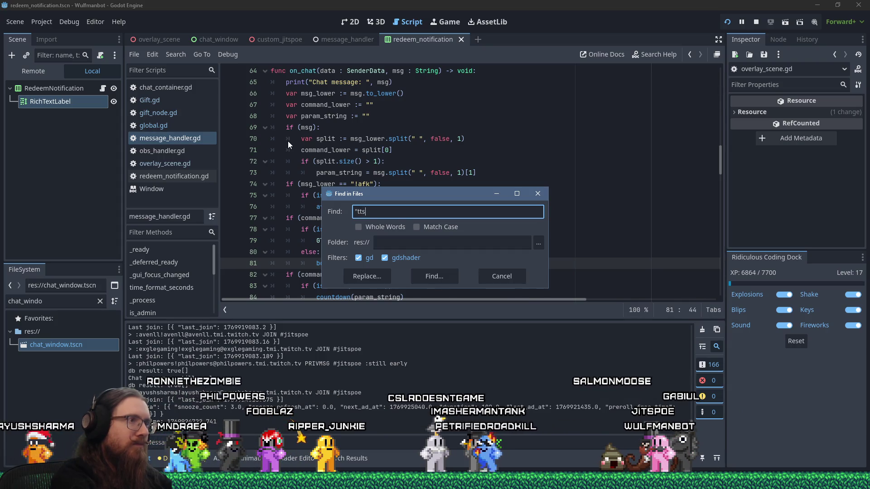
{"action": "key", "text": "Return"}
{"action": "left_click", "coordinate": [186, 356]}
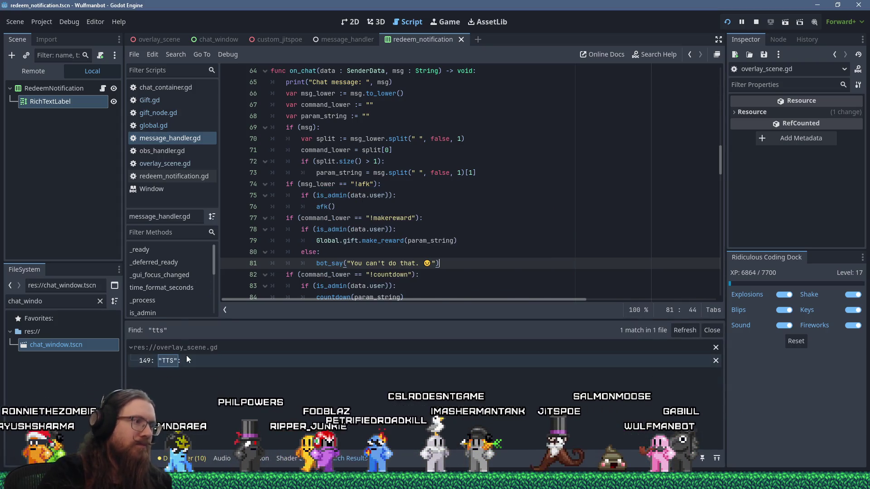
Start a new "boom": case after the last reward case's return
{"action": "scroll", "coordinate": [352, 244], "scroll_direction": "down", "scroll_amount": 8}
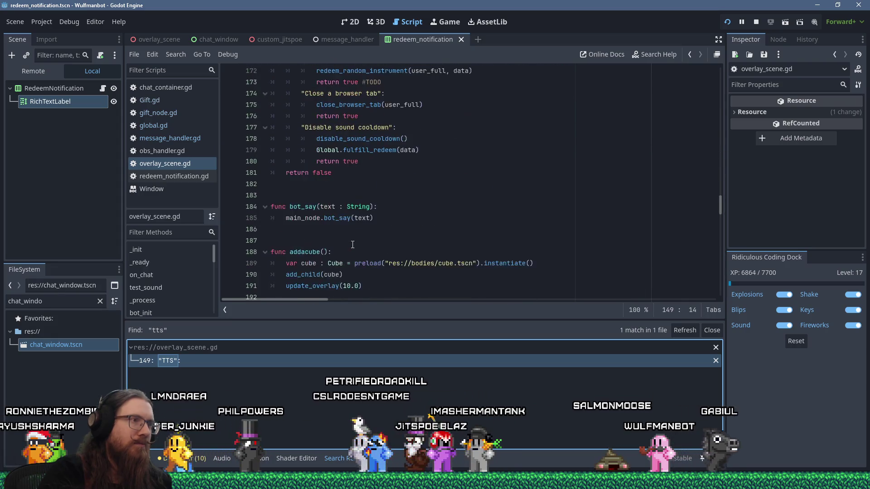
{"action": "left_click", "coordinate": [372, 233]}
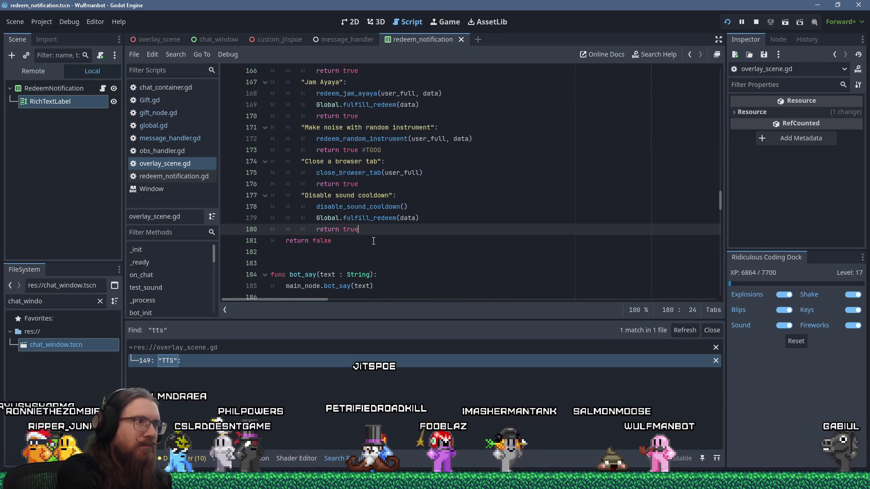
{"action": "key", "text": "Return"}
{"action": "key", "text": "BackSpace"}
{"action": "type", "text": "\"boom\""}
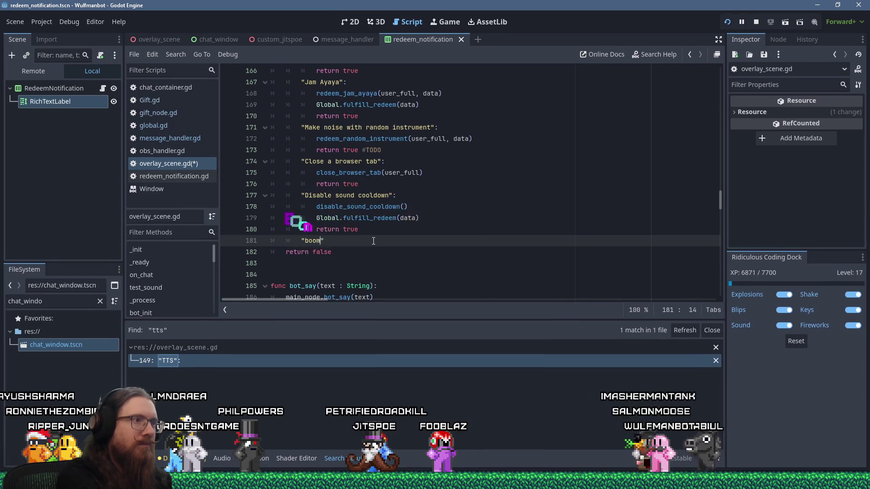
{"action": "type", "text": ":"}
Make the boom case return true with a TODO comment, save, and check the Twitch rewards
{"action": "key", "text": "Return"}
{"action": "type", "text": "return t"}
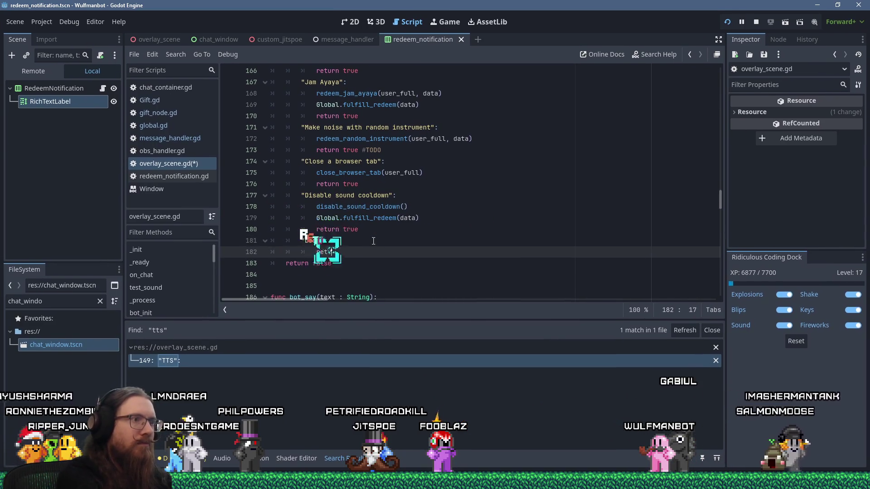
{"action": "type", "text": "rue # "}
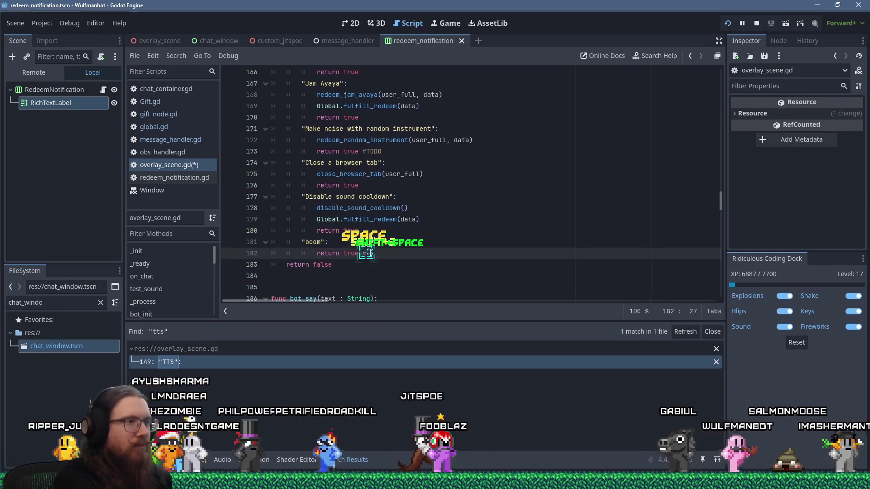
{"action": "type", "text": "TODO: List of"}
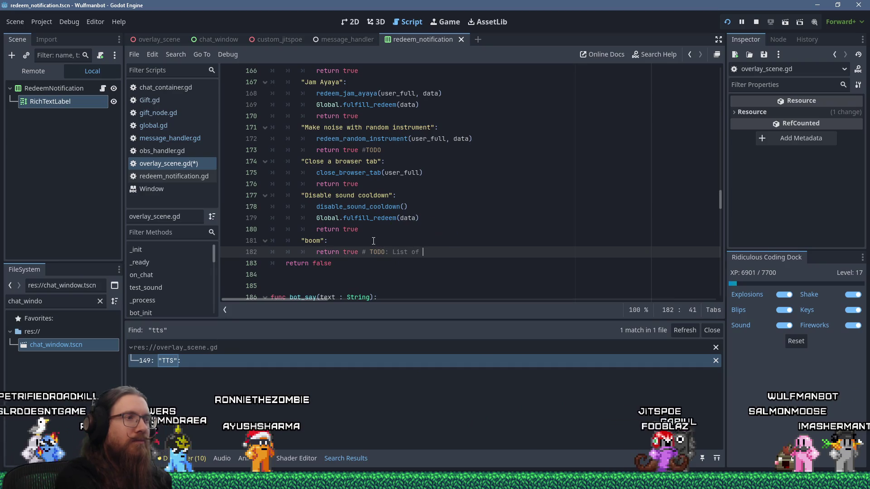
{"action": "type", "text": " things to ignor"}
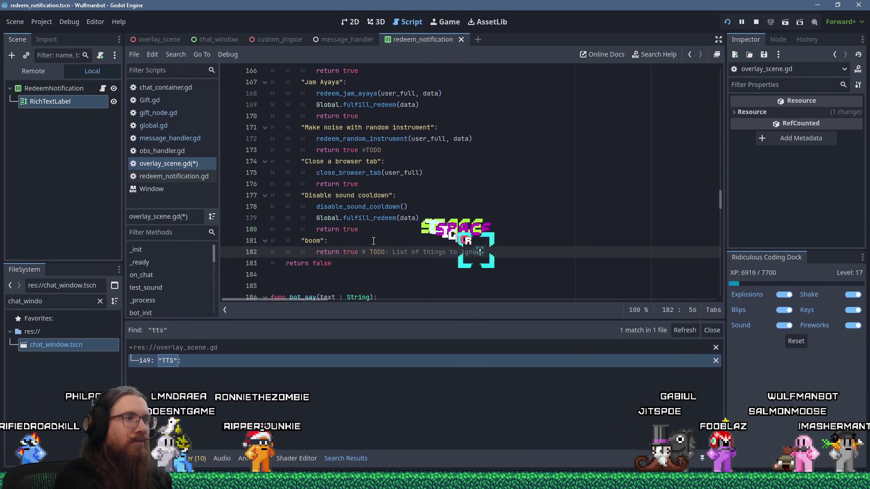
{"action": "type", "text": "e for other acddons on"}
{"action": "type", "text": "whatever."}
{"action": "key", "text": "ctrl+s"}
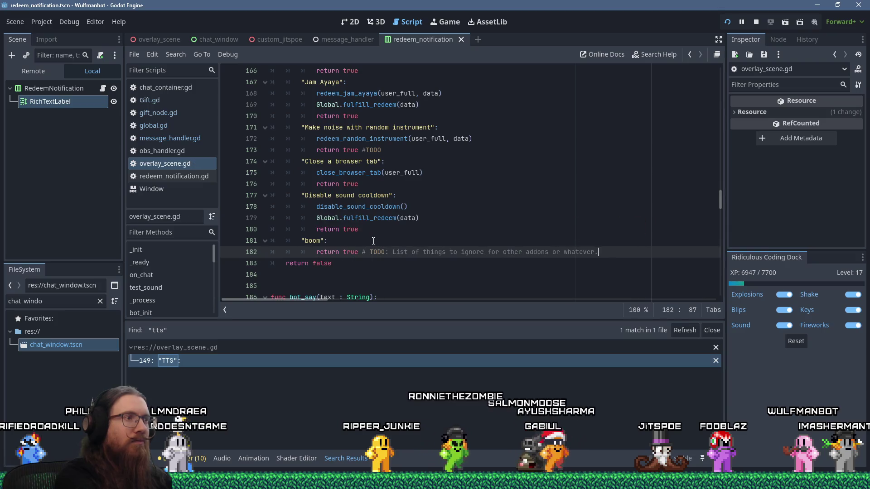
{"action": "key", "text": "alt+Tab"}
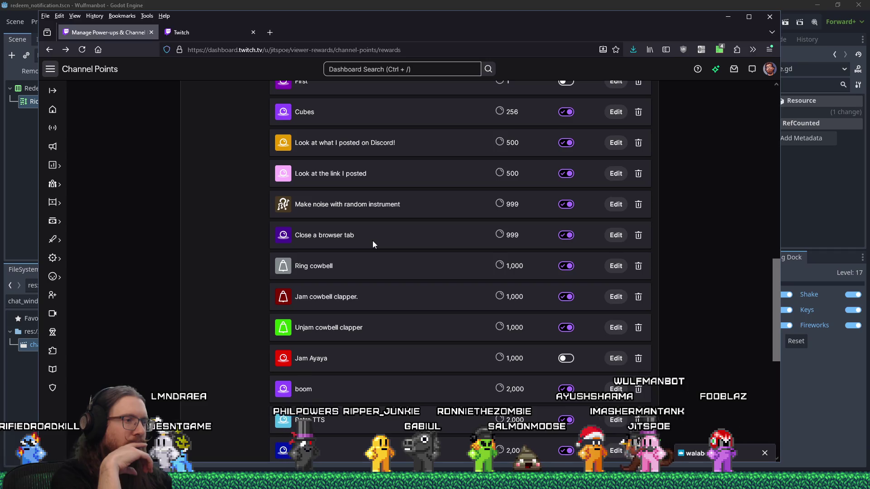
{"action": "scroll", "coordinate": [456, 225], "scroll_direction": "down", "scroll_amount": 3}
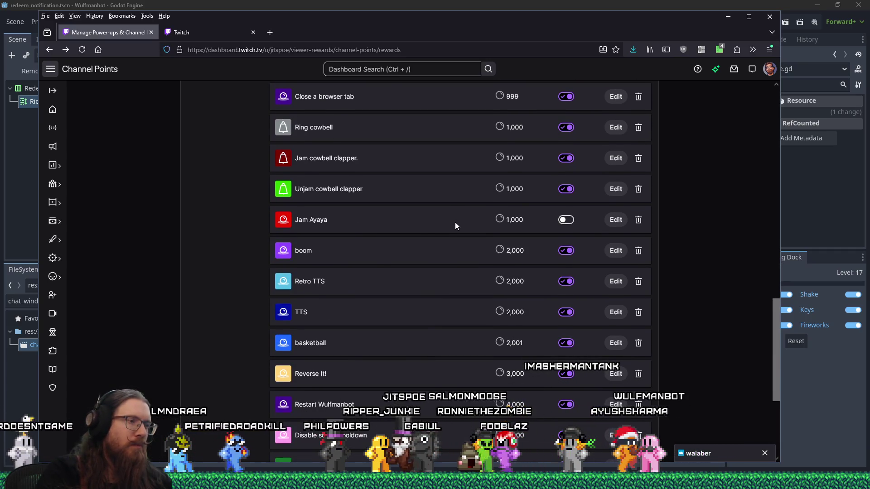
{"action": "key", "text": "alt+Tab"}
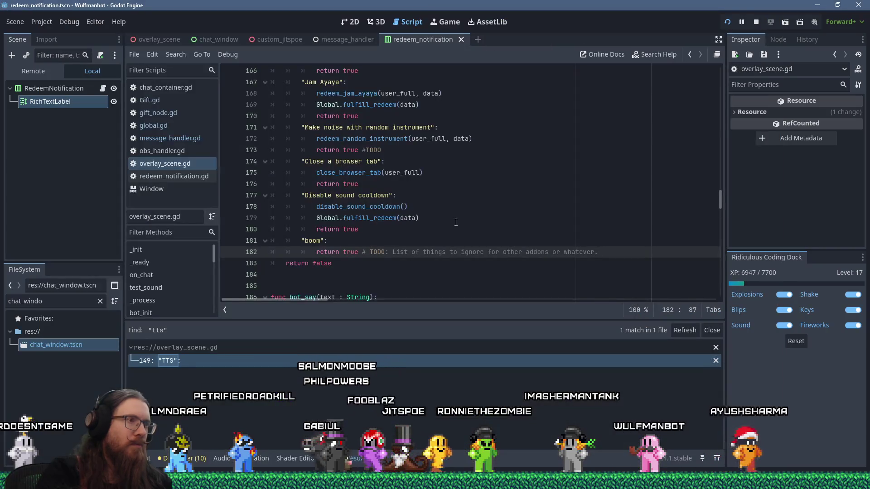
Add a basketball case that also returns true
{"action": "key", "text": "Return"}
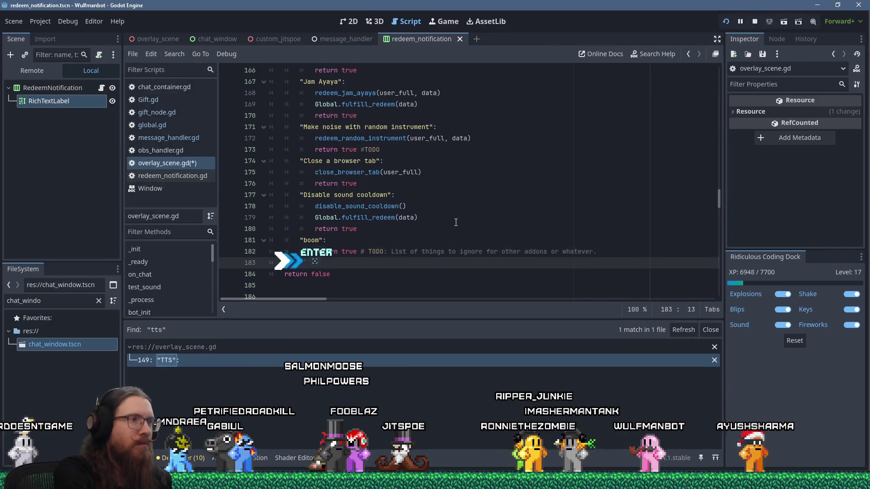
{"action": "key", "text": "BackSpace"}
{"action": "type", "text": "basketball\":"}
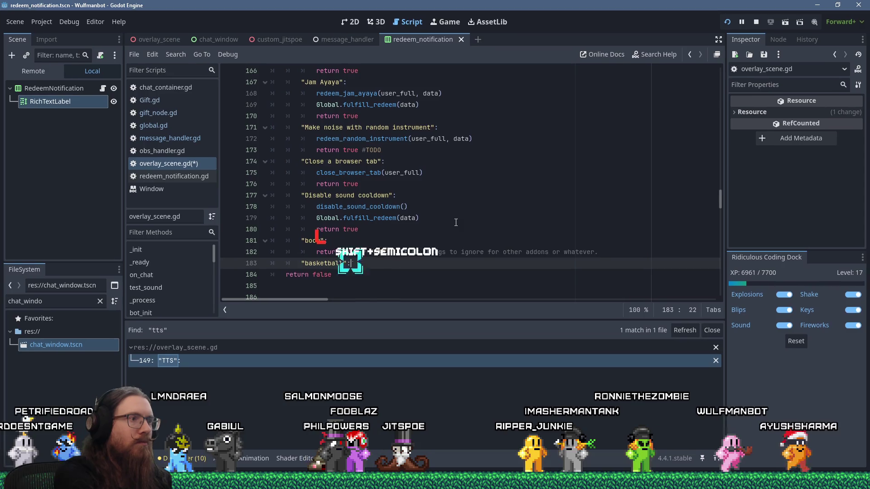
{"action": "key", "text": "Return"}
{"action": "type", "text": "return true"}
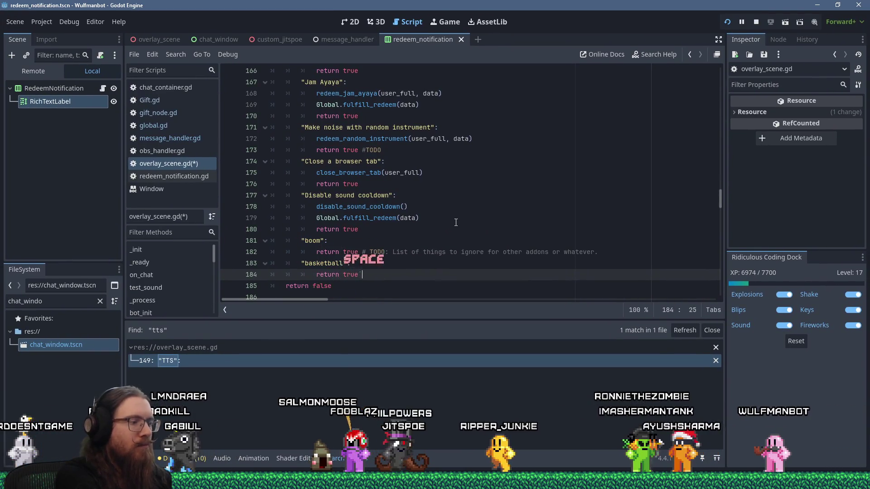
{"action": "type", "text": " # ^"}
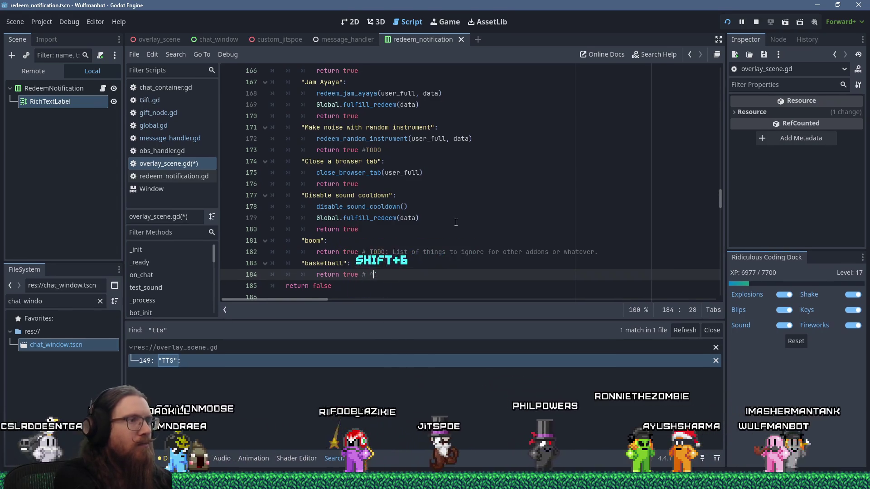
Insert a "# StreamAvatars" comment line above the boom case
{"action": "key", "text": "Up"}
{"action": "key", "text": "Up"}
{"action": "key", "text": "Up"}
{"action": "key", "text": "Return"}
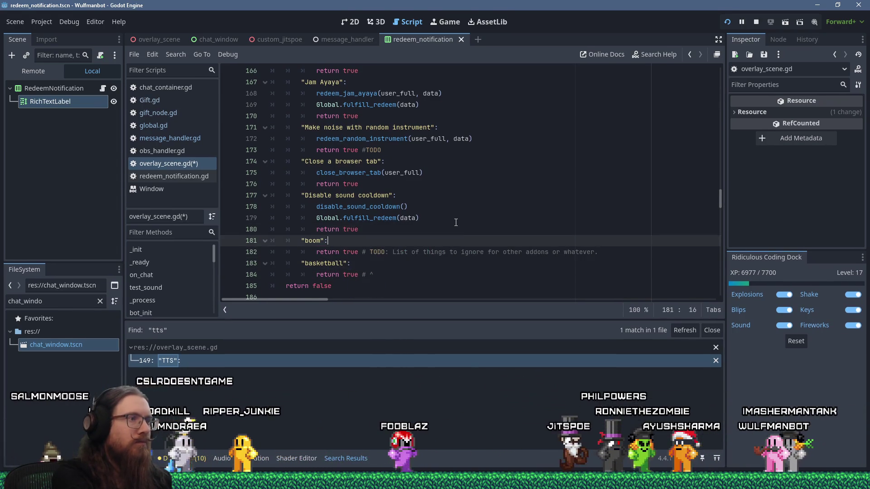
{"action": "type", "text": "# S"}
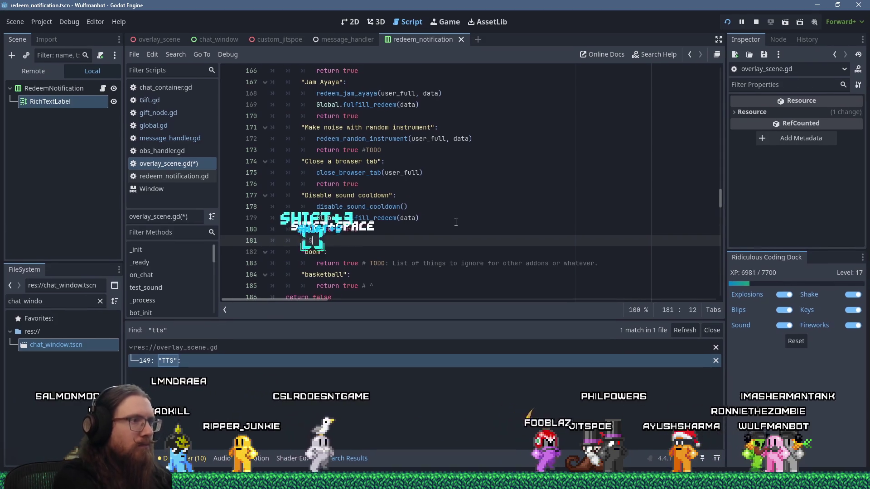
{"action": "type", "text": "tream"}
{"action": "key", "text": "BackSpace"}
Finish typing the comment and bring up the Twitch Channel Points rewards page
{"action": "type", "text": "tar ..."}
{"action": "key", "text": "BackSpace"}
{"action": "key", "text": "alt+Tab"}
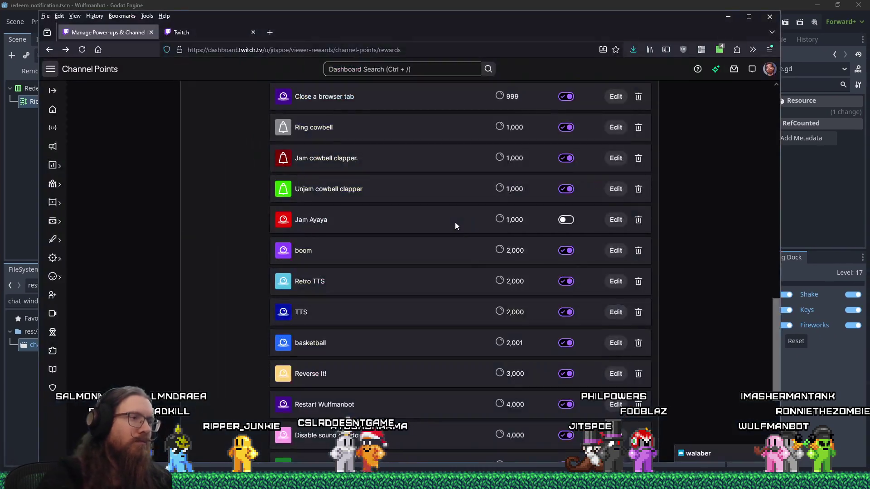
Scroll through the custom rewards and their costs, then move the browser aside to reveal the script
{"action": "scroll", "coordinate": [391, 292], "scroll_direction": "down", "scroll_amount": 3}
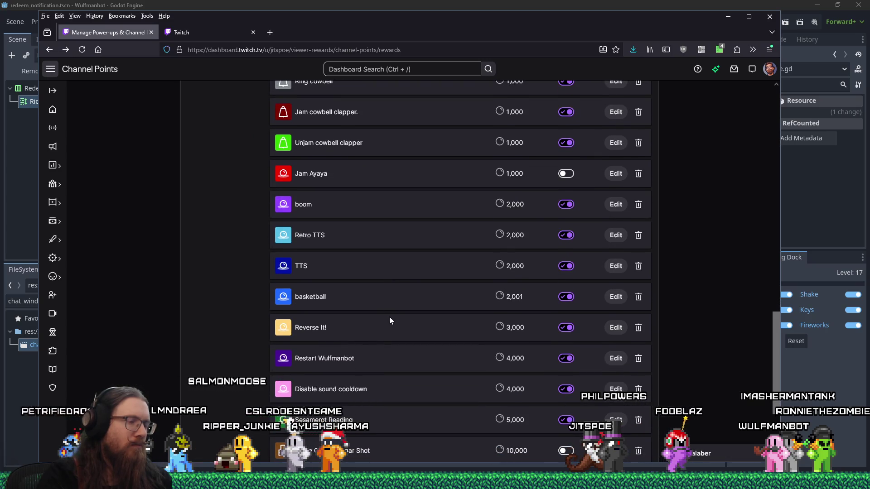
{"action": "scroll", "coordinate": [390, 324], "scroll_direction": "down", "scroll_amount": 1}
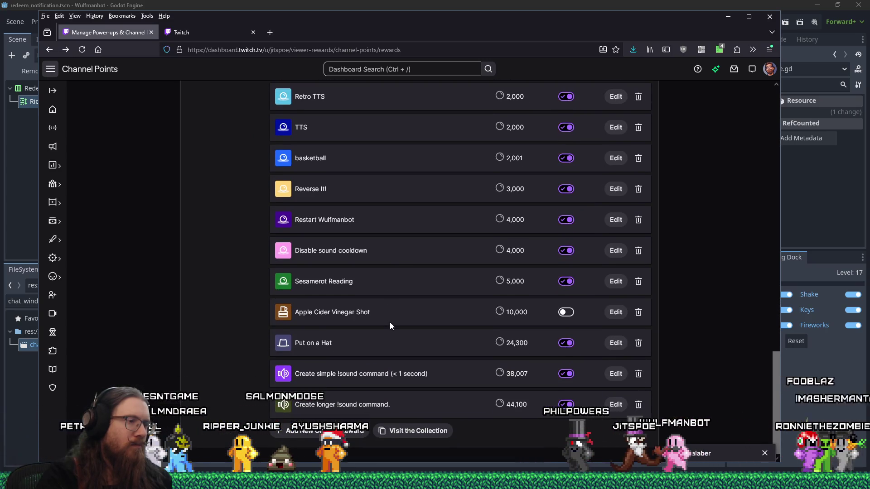
{"action": "scroll", "coordinate": [389, 322], "scroll_direction": "up", "scroll_amount": 9}
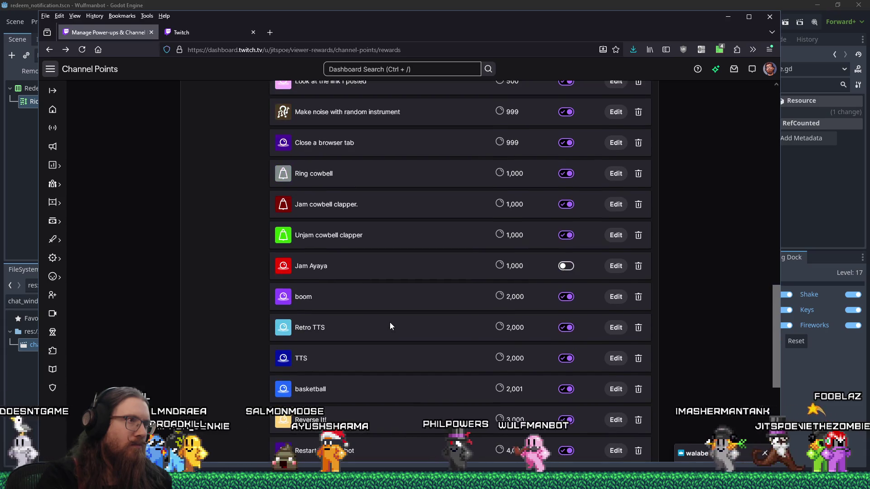
{"action": "scroll", "coordinate": [390, 323], "scroll_direction": "up", "scroll_amount": 2}
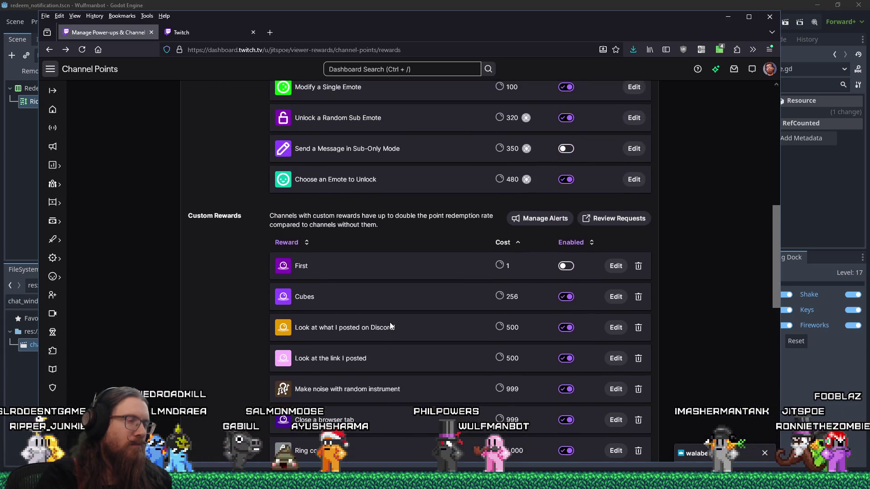
{"action": "scroll", "coordinate": [390, 323], "scroll_direction": "down", "scroll_amount": 6}
{"action": "scroll", "coordinate": [389, 326], "scroll_direction": "down", "scroll_amount": 5}
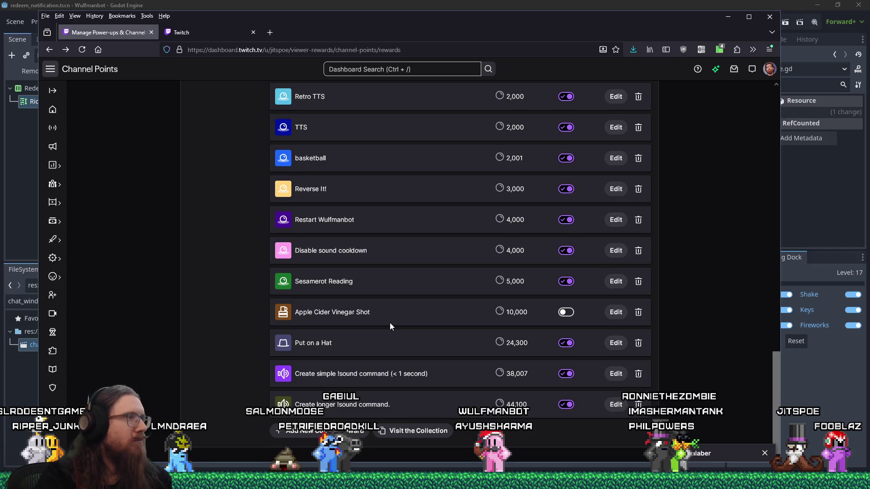
{"action": "scroll", "coordinate": [390, 323], "scroll_direction": "up", "scroll_amount": 1}
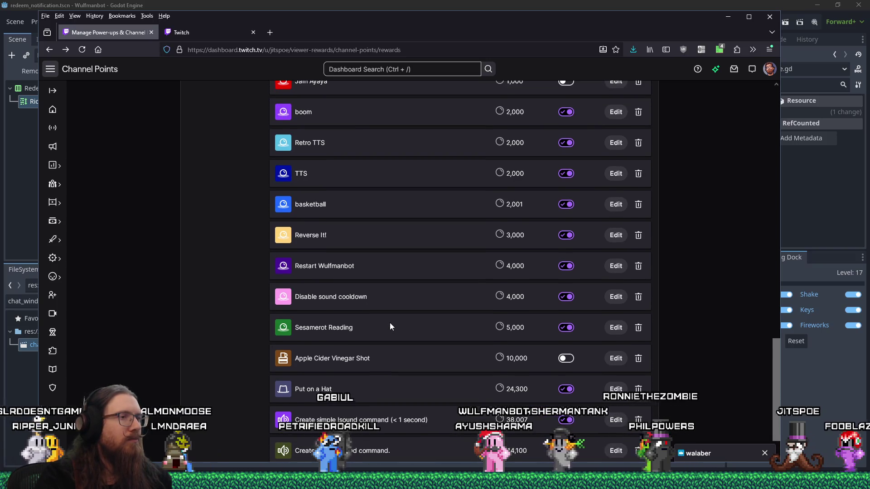
{"action": "scroll", "coordinate": [390, 323], "scroll_direction": "down", "scroll_amount": 1}
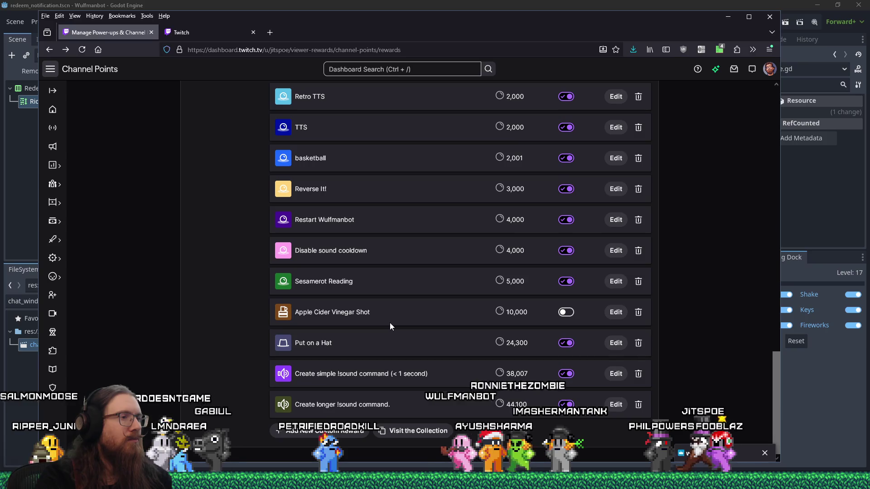
{"action": "mouse_move", "coordinate": [573, 35]}
{"action": "left_mouse_down"}
{"action": "mouse_move", "coordinate": [598, 140]}
{"action": "mouse_move", "coordinate": [598, 372]}
{"action": "mouse_move", "coordinate": [599, 129]}
{"action": "mouse_move", "coordinate": [231, 82]}
{"action": "mouse_move", "coordinate": [0, 82]}
{"action": "left_mouse_up"}
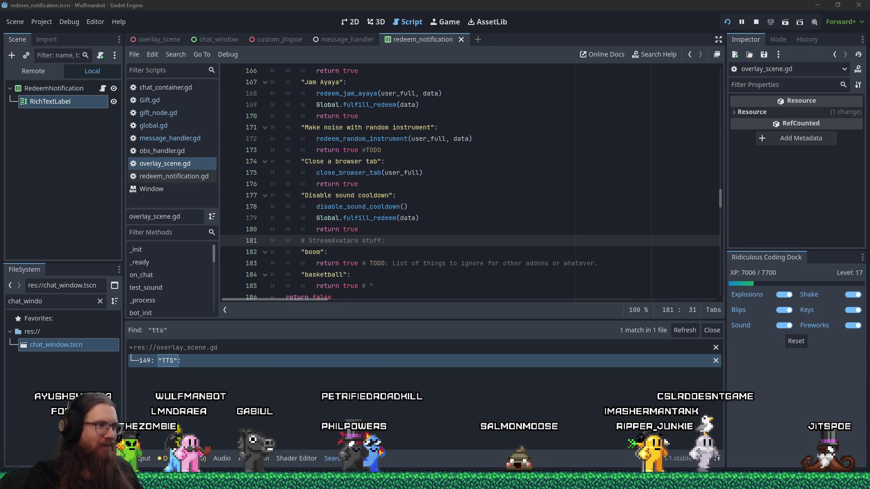
Copy the Create Custom Rewards reference URL from Twitch Developers and close the docs window
{"action": "mouse_move", "coordinate": [435, 480]}
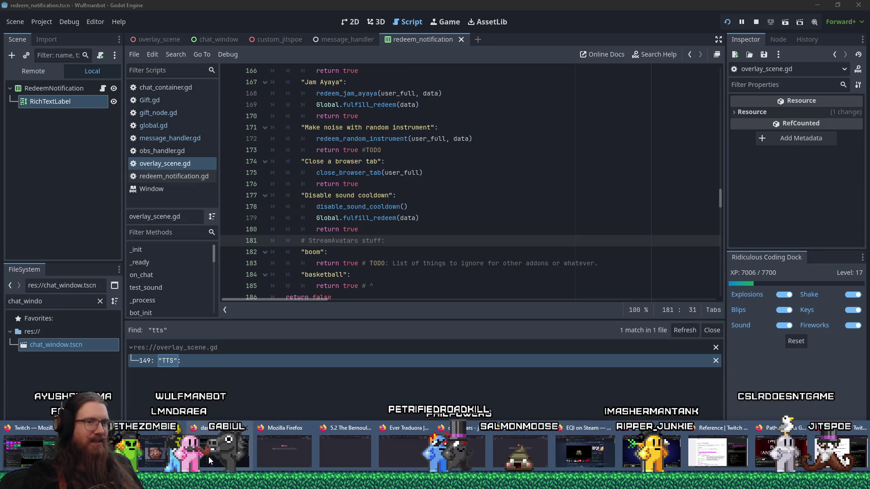
{"action": "left_click", "coordinate": [742, 452]}
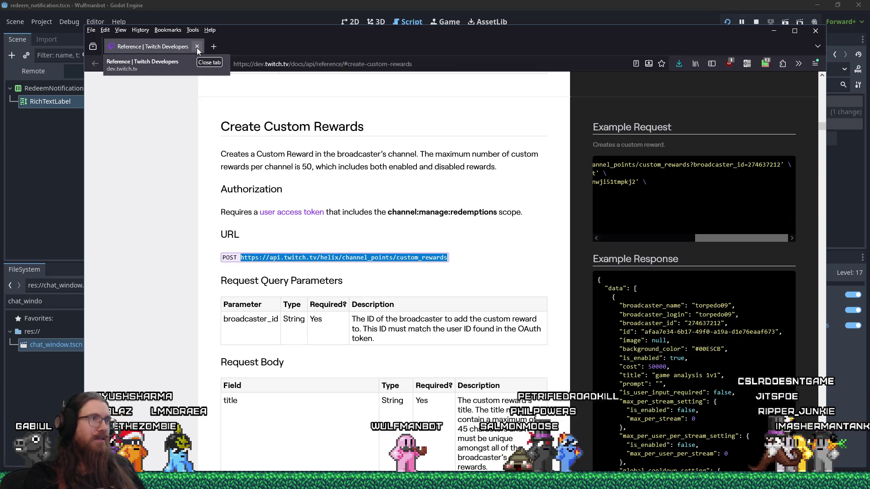
{"action": "right_click", "coordinate": [252, 66]}
{"action": "key", "text": "Escape"}
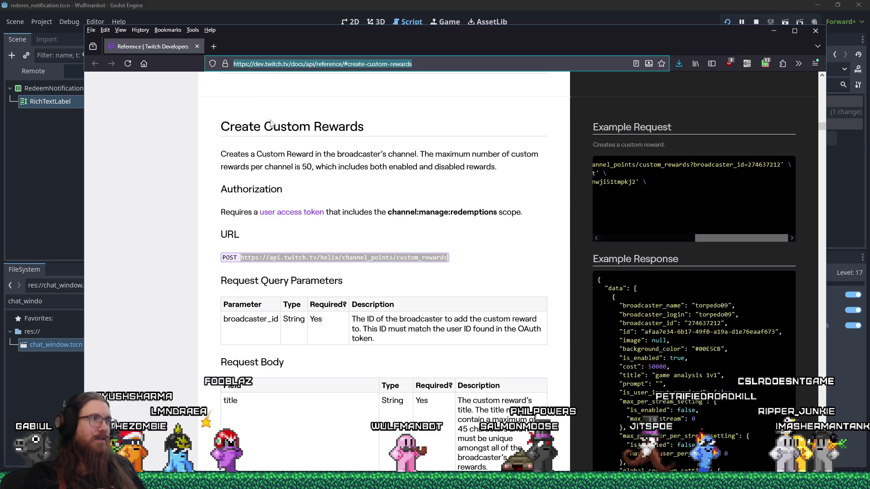
{"action": "left_click", "coordinate": [198, 47]}
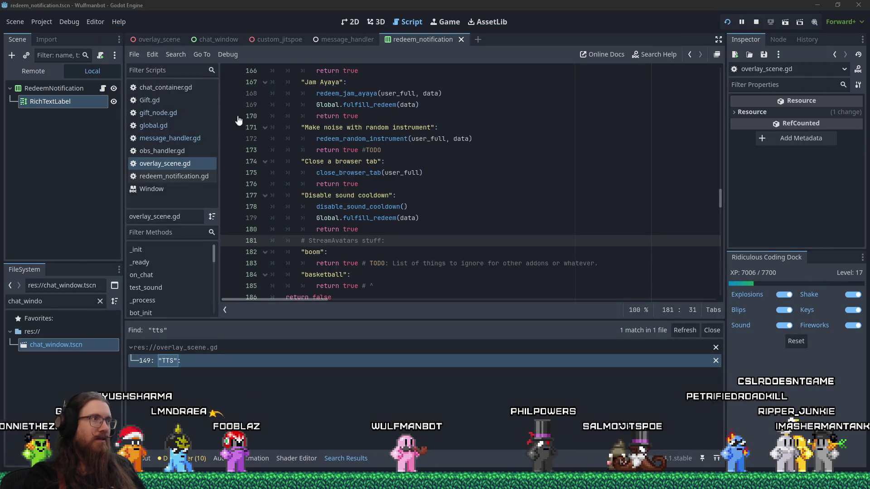
{"action": "left_click", "coordinate": [176, 54]}
Find make_reward across project files and paste the docs URL as a comment line above it
{"action": "left_click", "coordinate": [210, 117]}
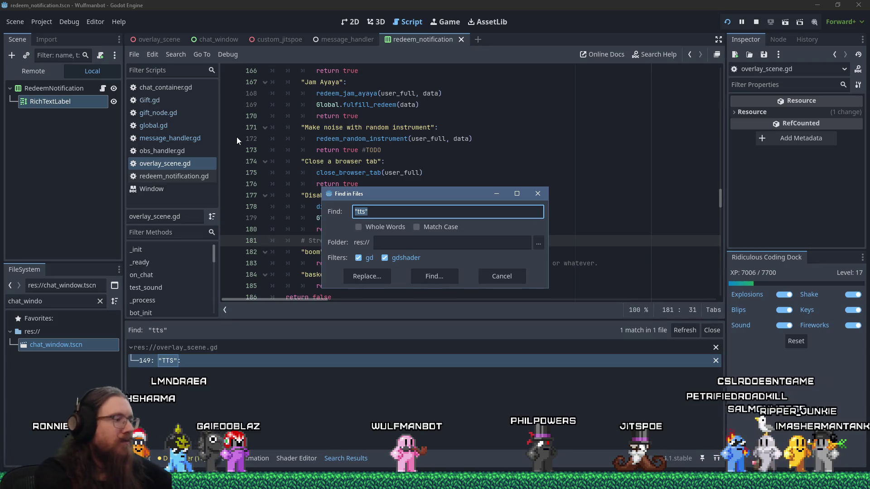
{"action": "type", "text": "makerew"}
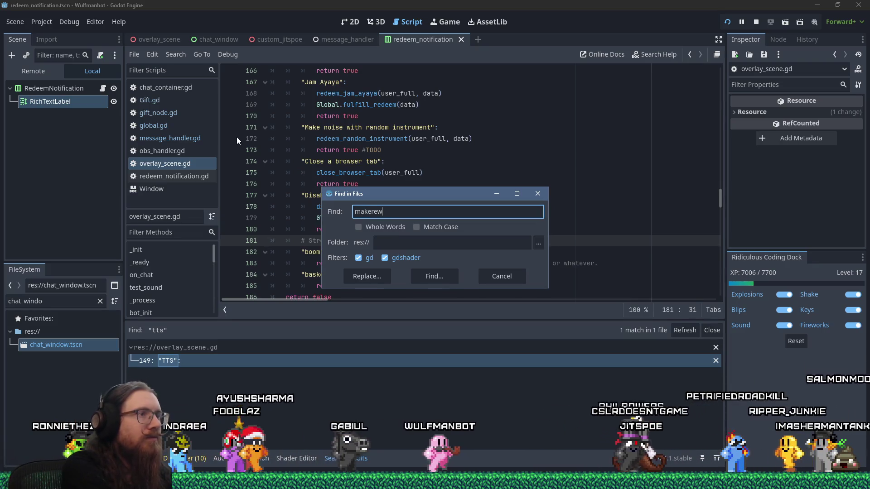
{"action": "key", "text": "Return"}
{"action": "left_click", "coordinate": [224, 361]}
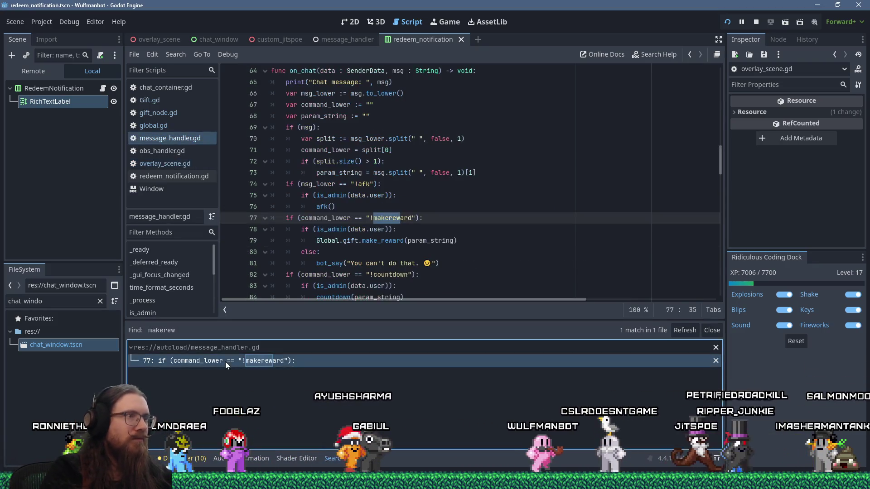
{"action": "left_click", "coordinate": [384, 241], "text": "ctrl"}
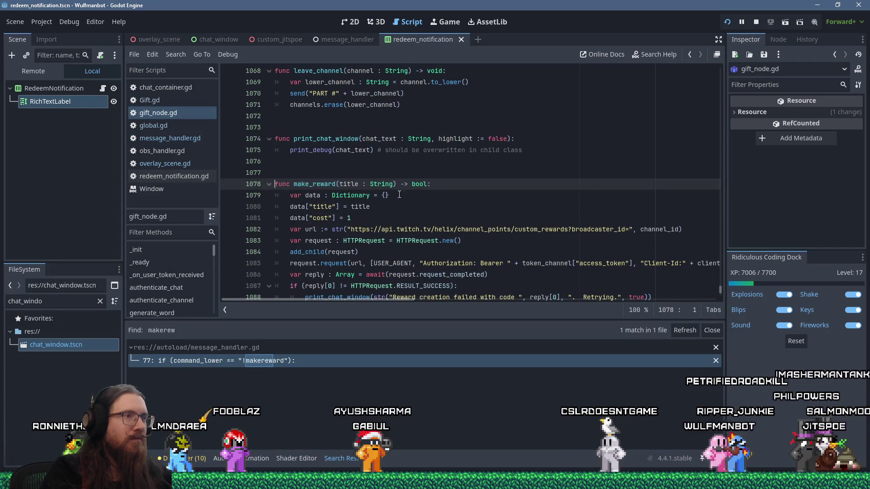
{"action": "left_click", "coordinate": [393, 175]}
{"action": "key", "text": "Return"}
{"action": "type", "text": "https://dev.twitch.tv/docs/api/reference/#create-custom-rewards"}
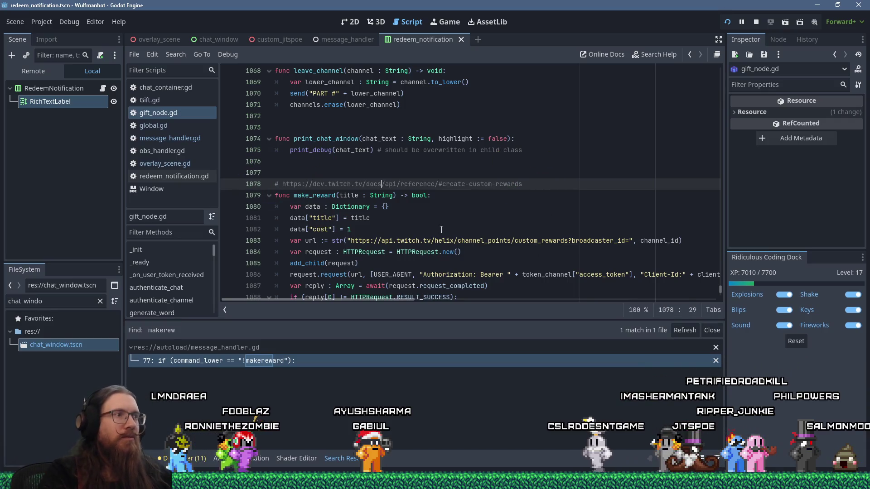
{"action": "scroll", "coordinate": [441, 229], "scroll_direction": "down", "scroll_amount": 3}
Review the untitled Notepad notes, then return to the make_reward code in gift_node.gd
{"action": "key", "text": "alt+Tab"}
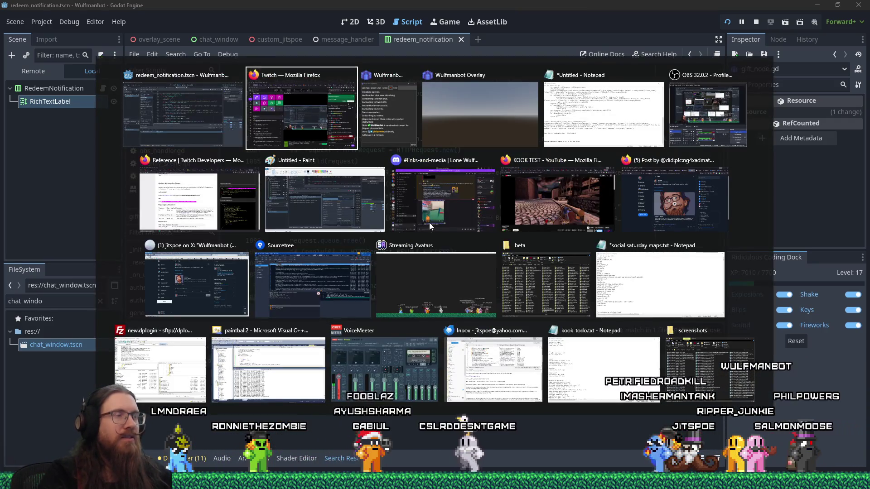
{"action": "key", "text": "Tab"}
{"action": "key", "text": "Tab"}
{"action": "key", "text": "Tab"}
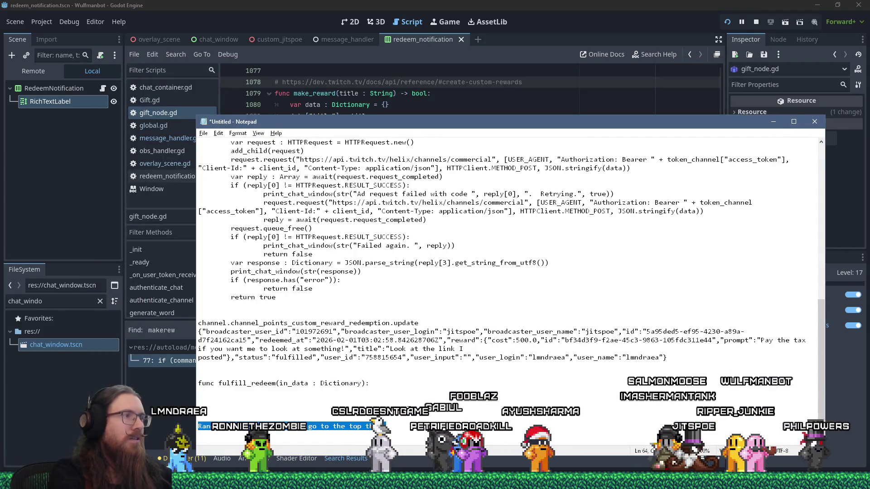
{"action": "scroll", "coordinate": [409, 410], "scroll_direction": "up", "scroll_amount": 1}
{"action": "scroll", "coordinate": [348, 362], "scroll_direction": "up", "scroll_amount": 12}
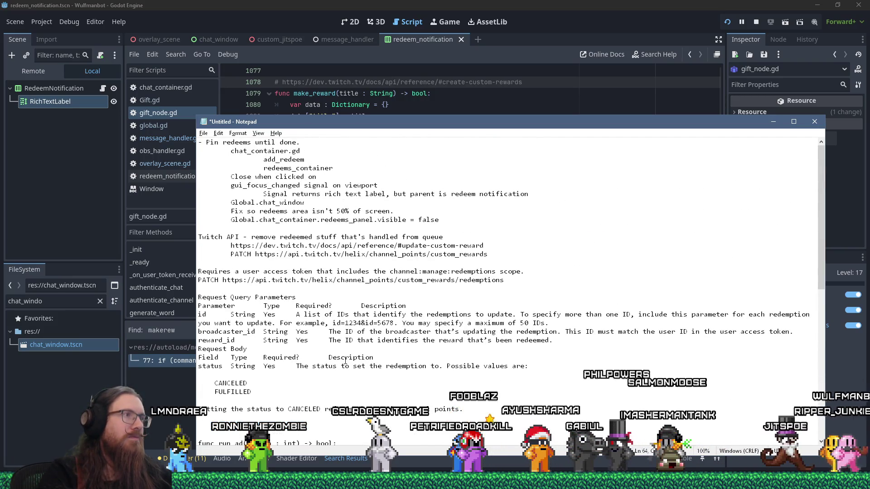
{"action": "scroll", "coordinate": [362, 367], "scroll_direction": "down", "scroll_amount": 8}
{"action": "scroll", "coordinate": [367, 369], "scroll_direction": "down", "scroll_amount": 1}
{"action": "key", "text": "alt+Tab"}
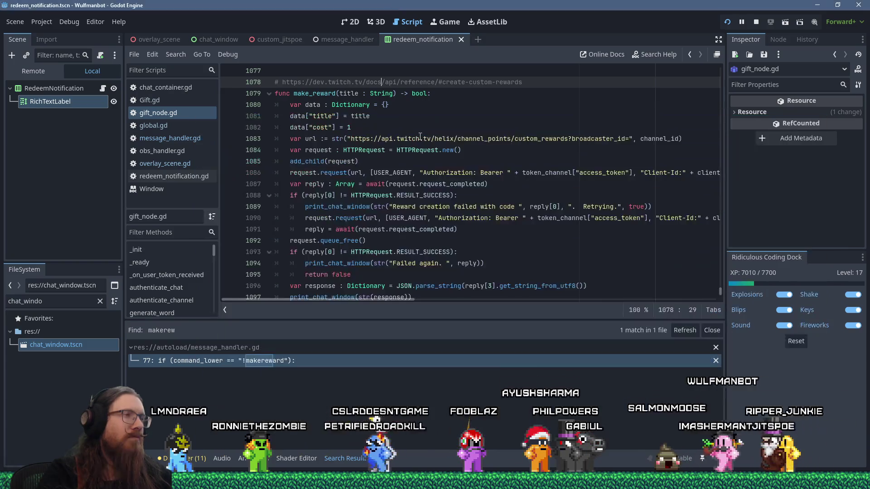
{"action": "left_click", "coordinate": [421, 164]}
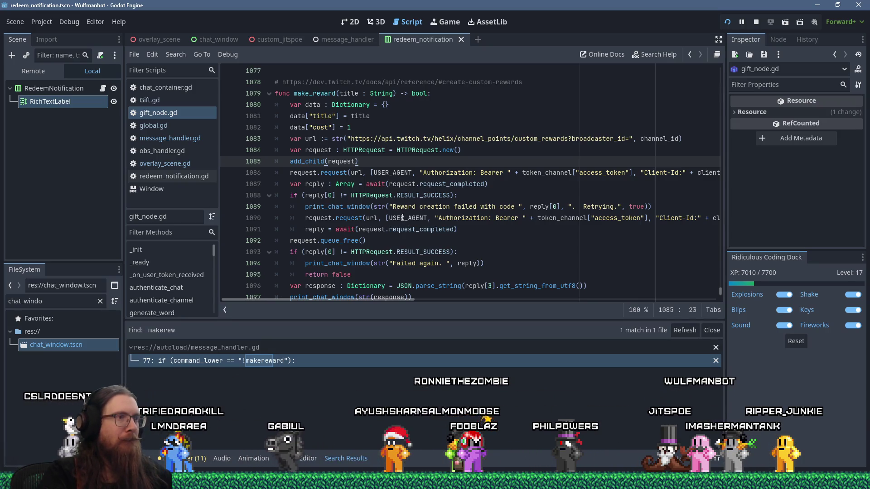
{"action": "left_click", "coordinate": [80, 299]}
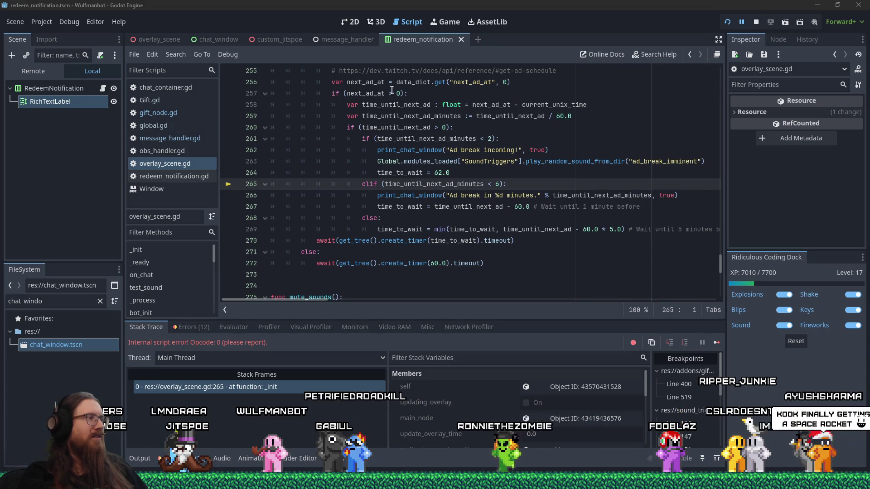
Restart the Wulfmanbot debug session with the Reload button after the script error
{"action": "left_click", "coordinate": [727, 23]}
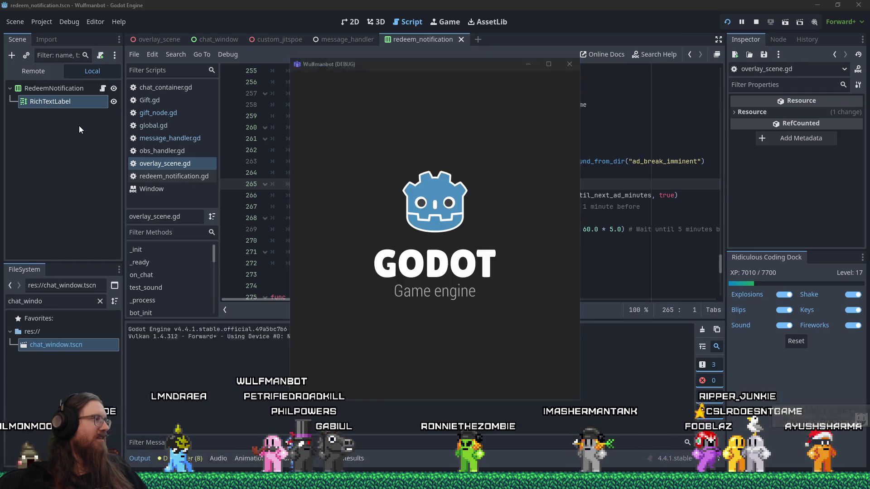